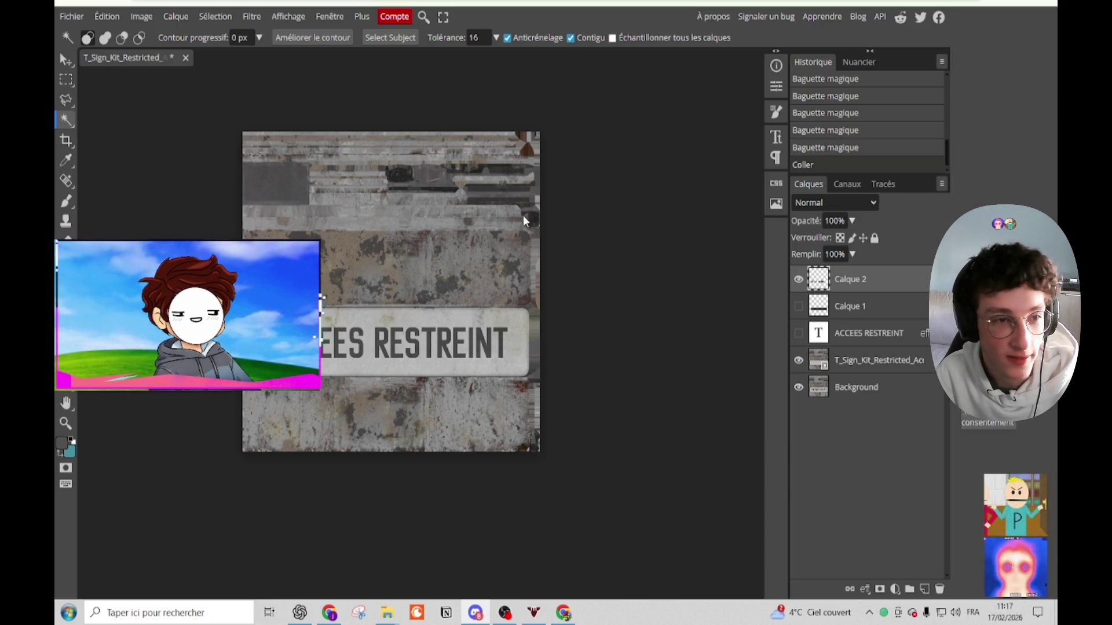
# Step: Centre the sign in view, open the PNG export settings, then cancel without saving
pyautogui.click(595, 242)
pyautogui.scroll(2, 603, 251)
pyautogui.scroll(-2, 603, 251)
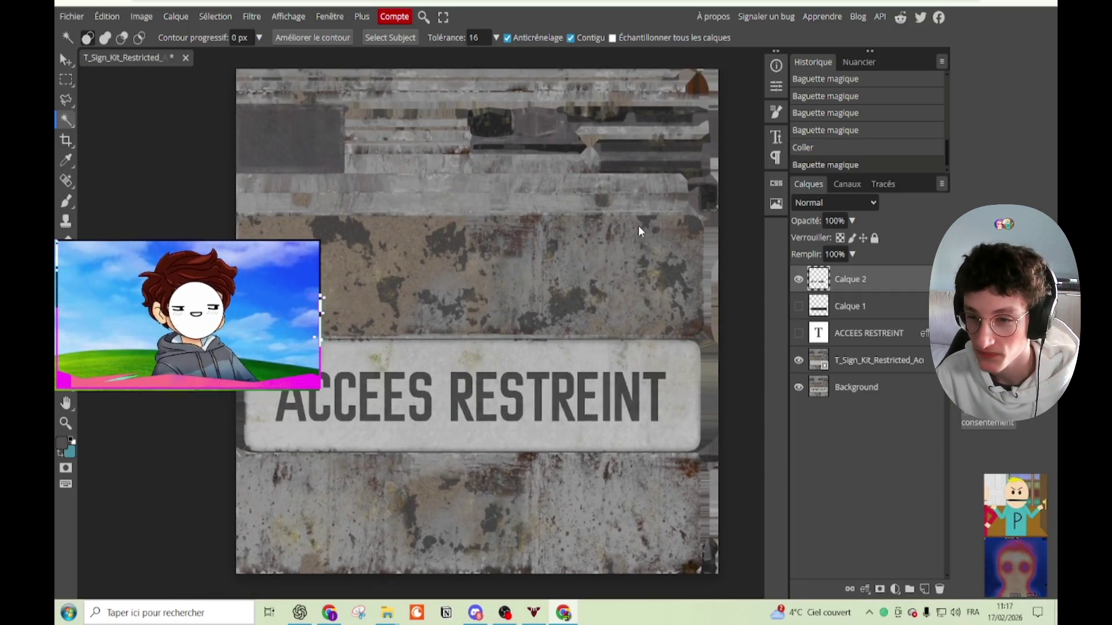
pyautogui.scroll(-2, 606, 226)
pyautogui.moveTo(606, 226); pyautogui.dragTo(525, 219)
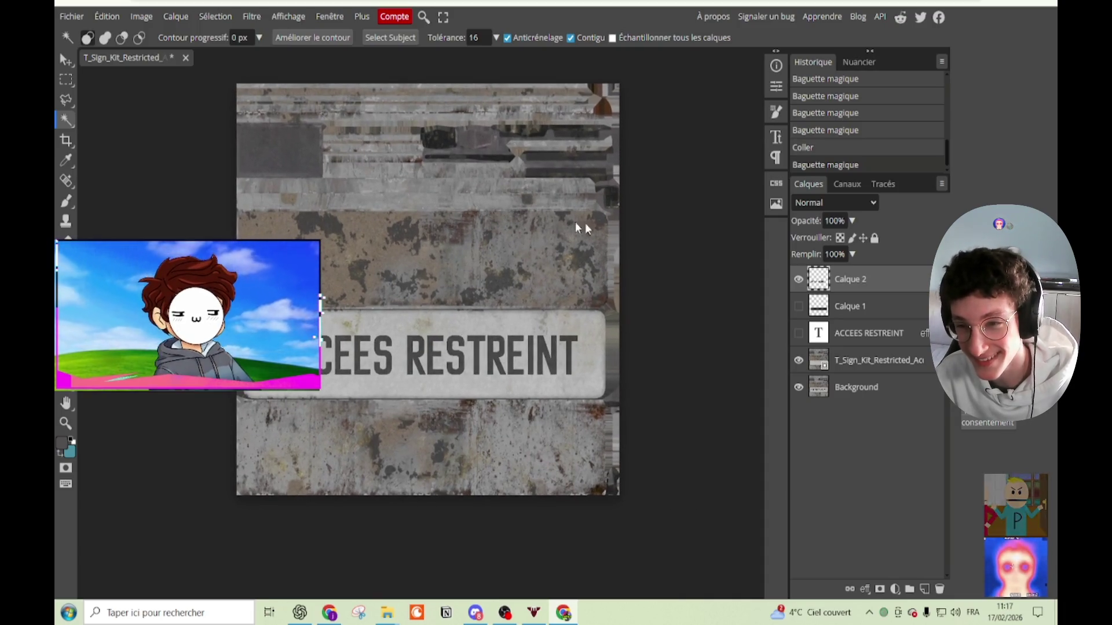
pyautogui.click(82, 18)
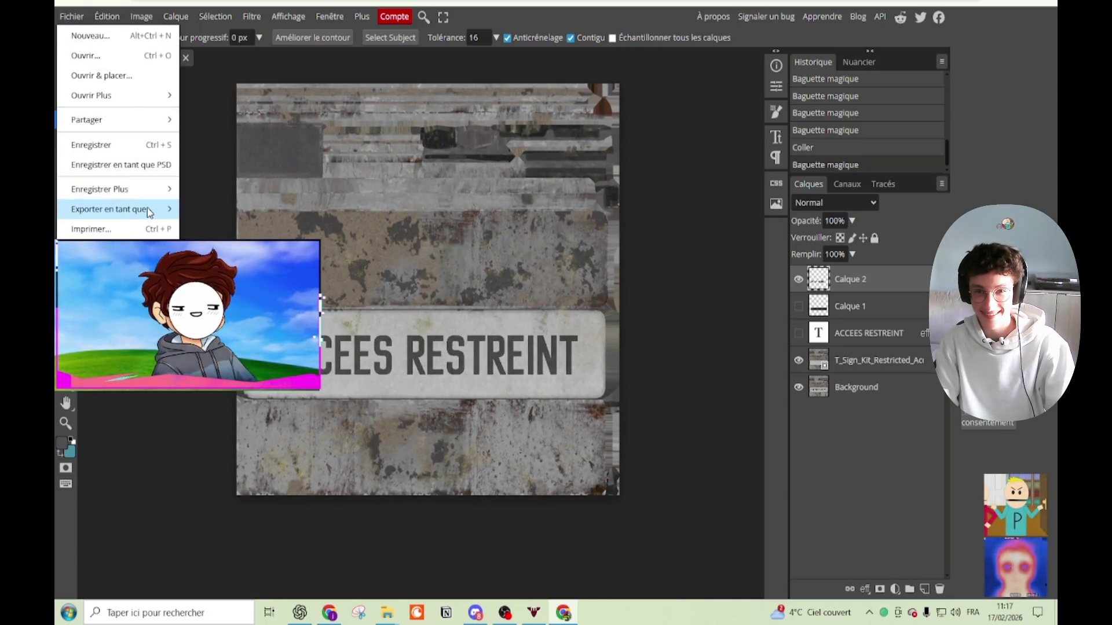
pyautogui.moveTo(145, 209)
pyautogui.click(208, 210)
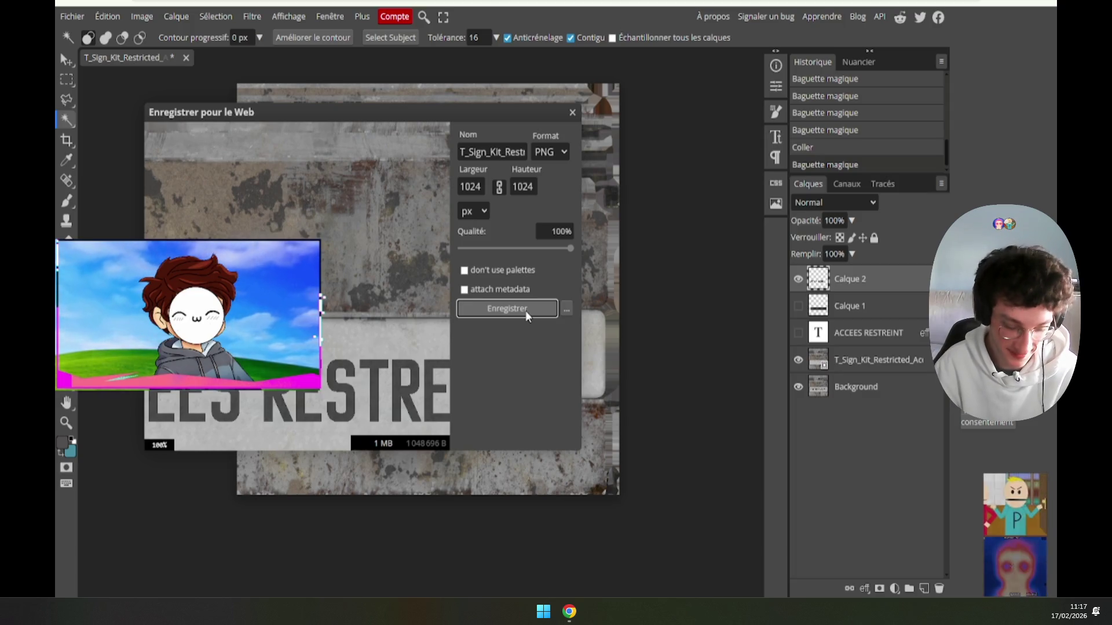
pyautogui.click(572, 112)
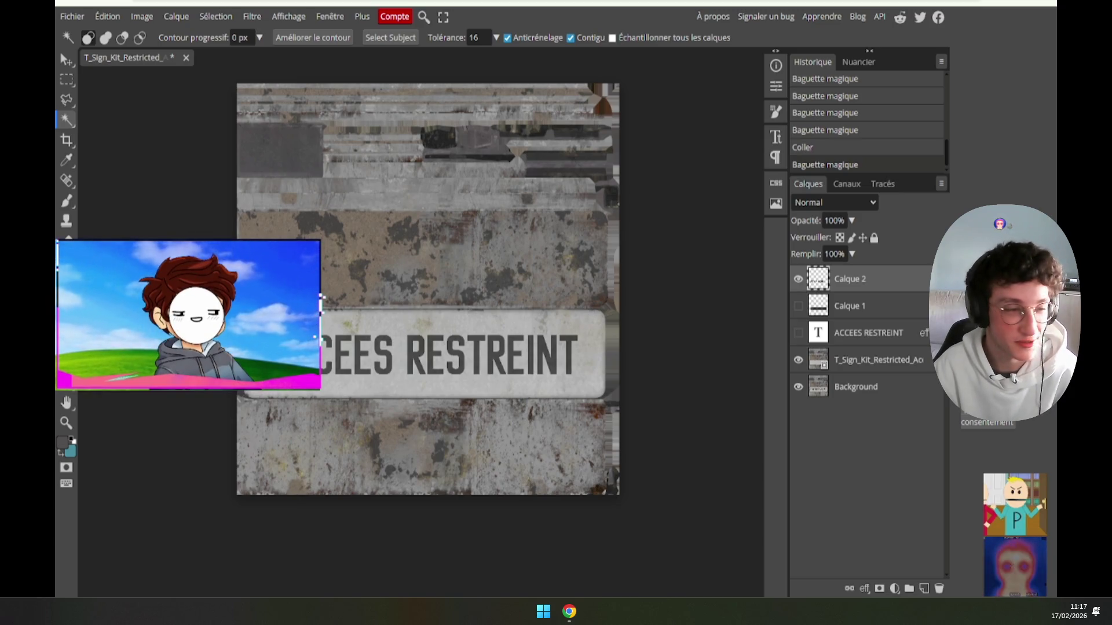
# Step: Export the sign texture as a 1024×1024 PNG via Exporter en tant que > PNG
pyautogui.click(77, 13)
pyautogui.moveTo(162, 208)
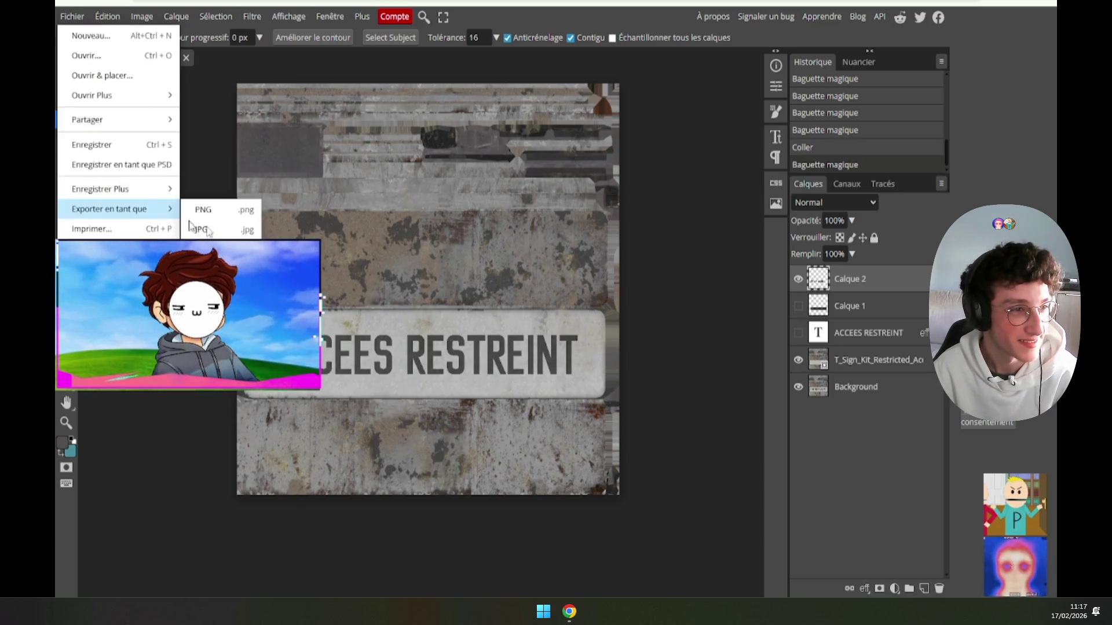
pyautogui.click(238, 212)
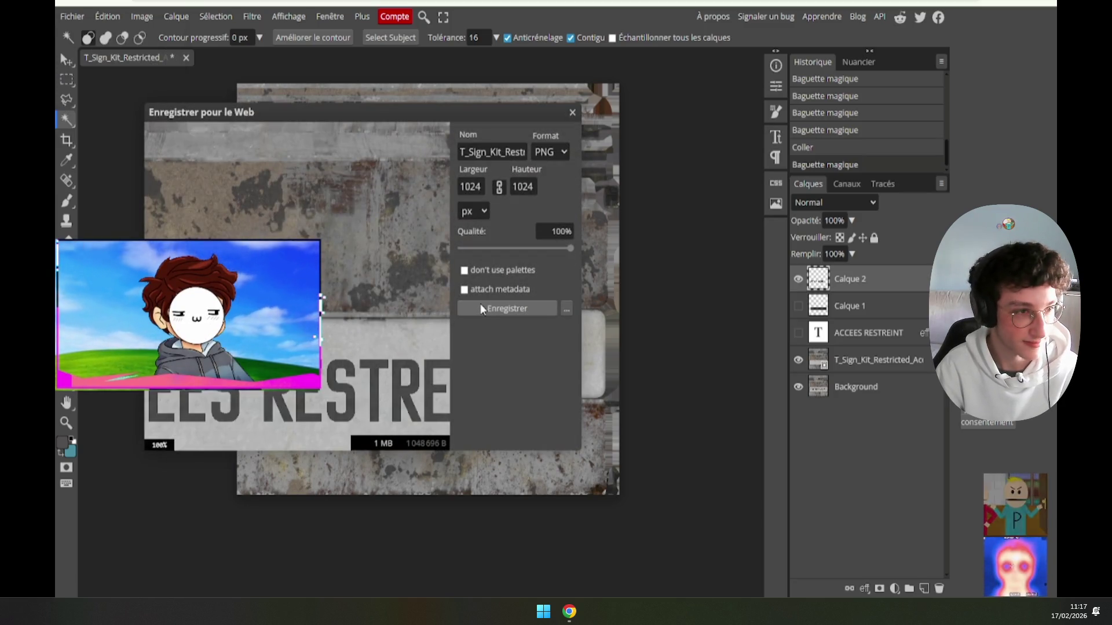
pyautogui.click(481, 306)
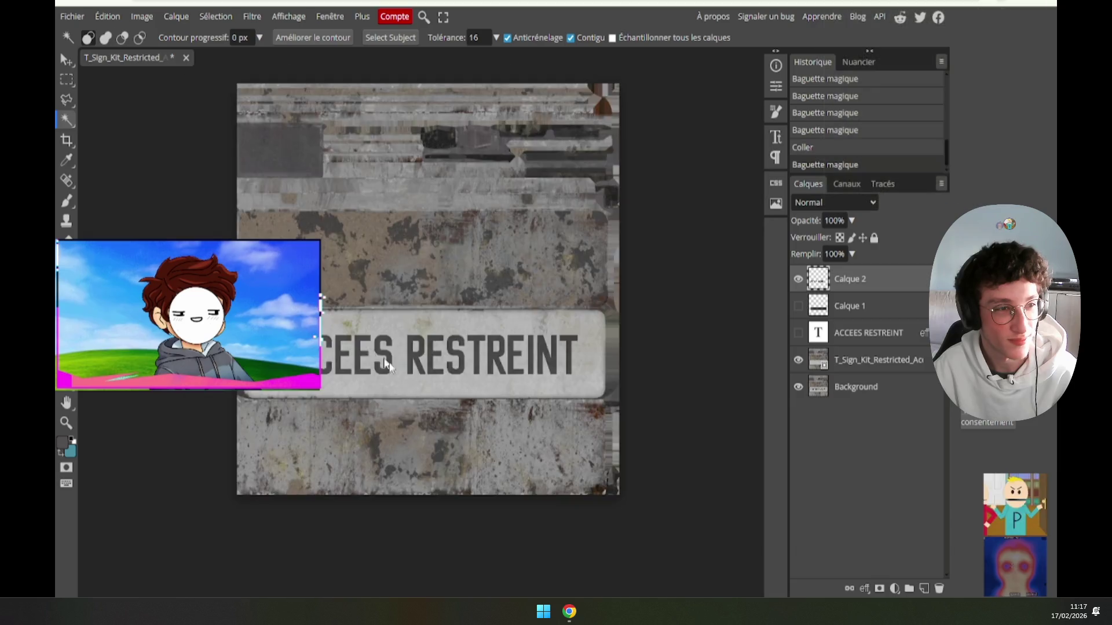
# Step: Zoom into the ACCEES RESTREINT lettering, then bring up the ChatGPT chat showing 'Accès restreint'
pyautogui.scroll(2, 352, 327)
pyautogui.scroll(2, 351, 330)
pyautogui.scroll(2, 350, 334)
pyautogui.scroll(2, 351, 333)
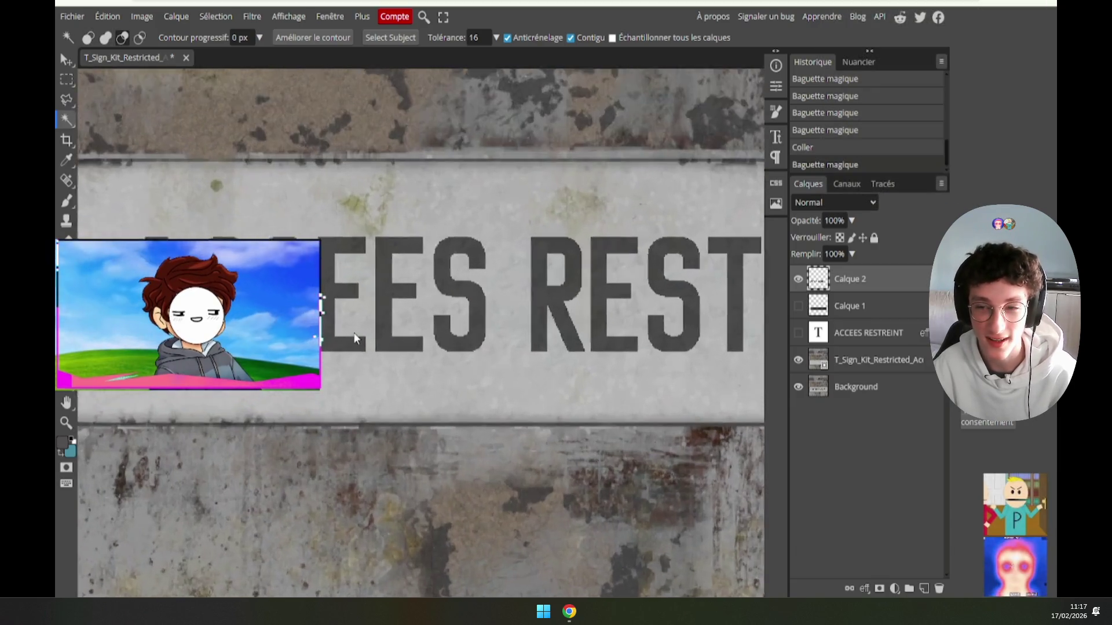
pyautogui.scroll(1, 354, 332)
pyautogui.scroll(1, 354, 335)
pyautogui.scroll(1, 354, 337)
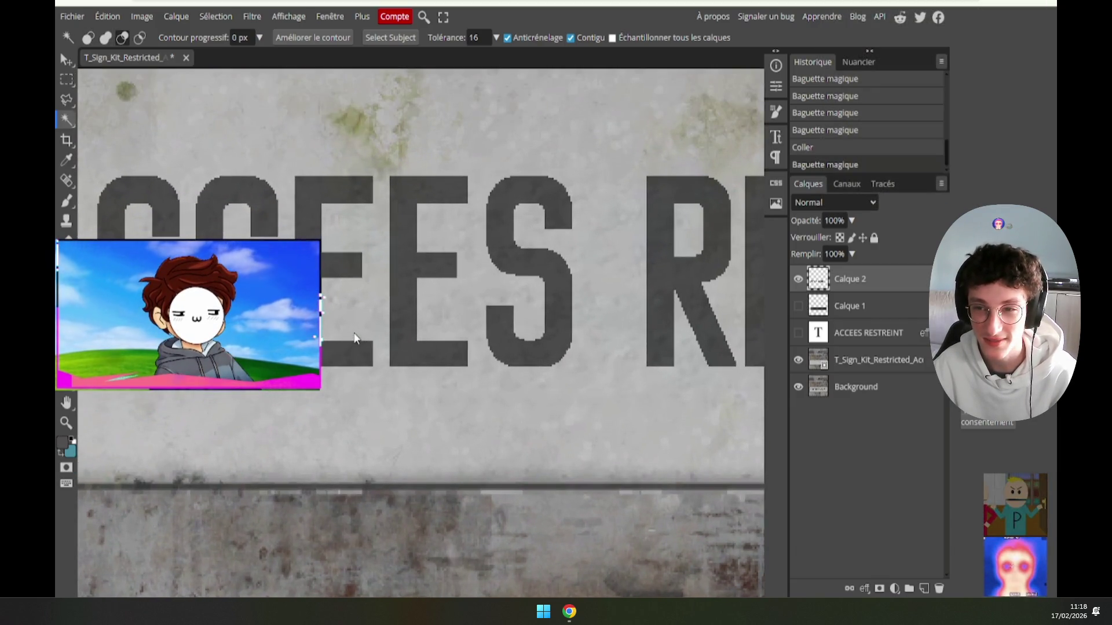
pyautogui.scroll(-2, 355, 337)
pyautogui.scroll(-2, 354, 337)
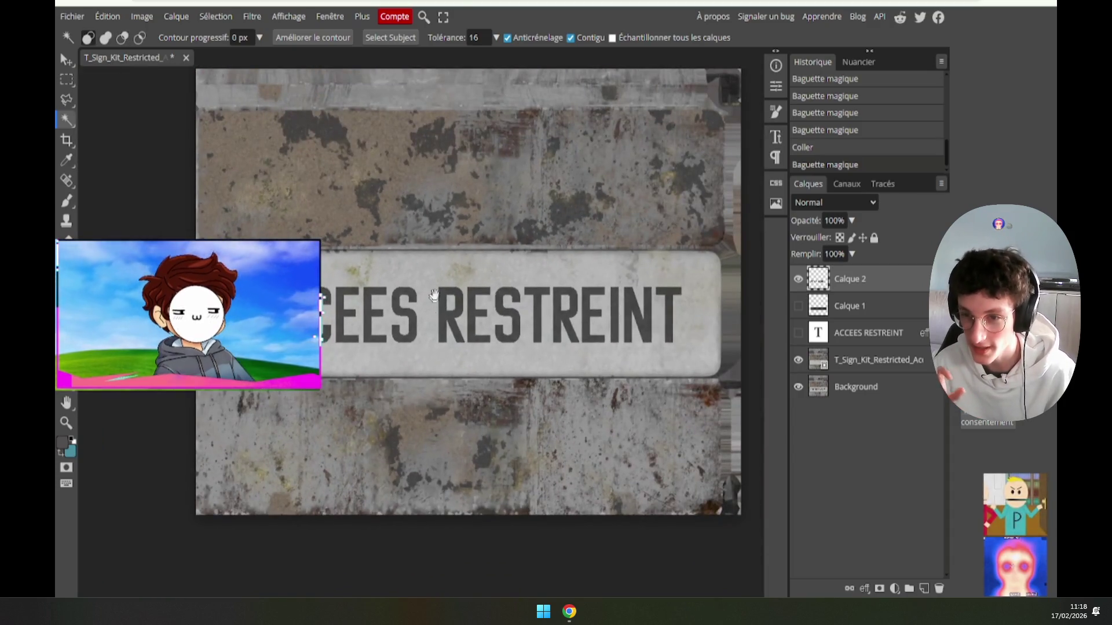
pyautogui.moveTo(354, 337); pyautogui.dragTo(319, 355)
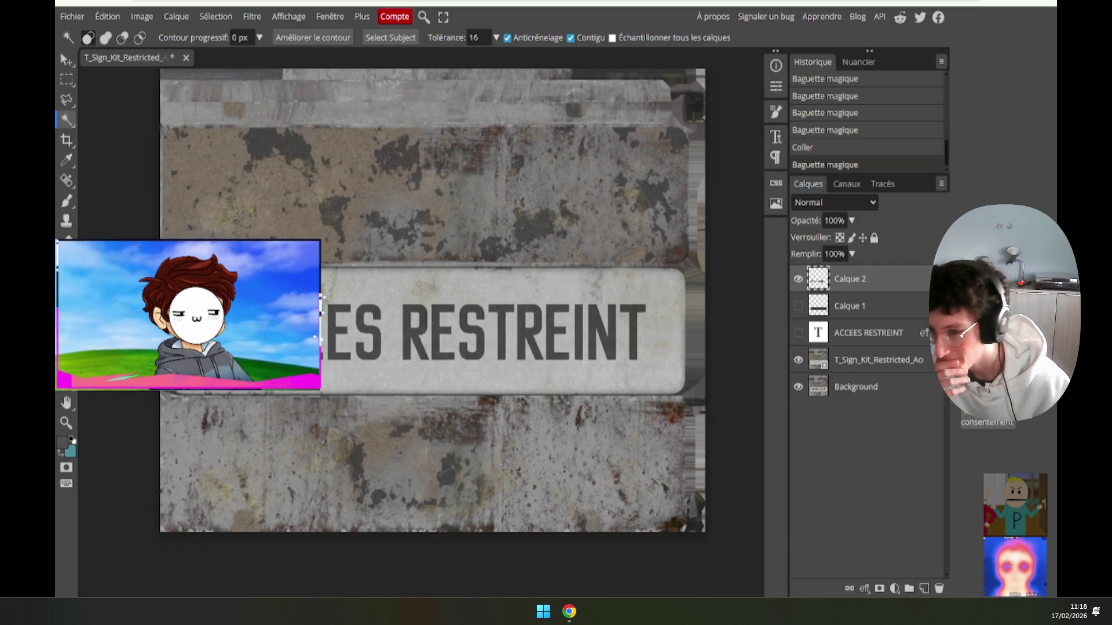
pyautogui.hotkey('alt', 'Tab')
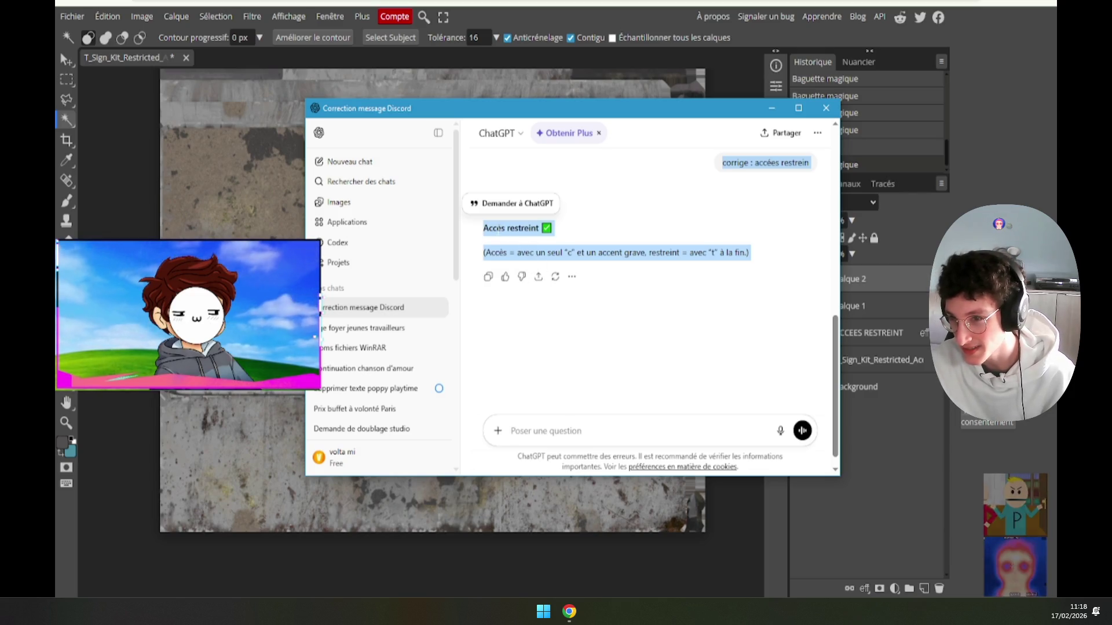
# Step: Drag the ChatGPT window to the lower-left corner, clear of the sign's RESTREINT text
pyautogui.moveTo(503, 120)
pyautogui.mouseDown()
pyautogui.moveTo(405, 207)
pyautogui.moveTo(391, 405)
pyautogui.mouseUp()
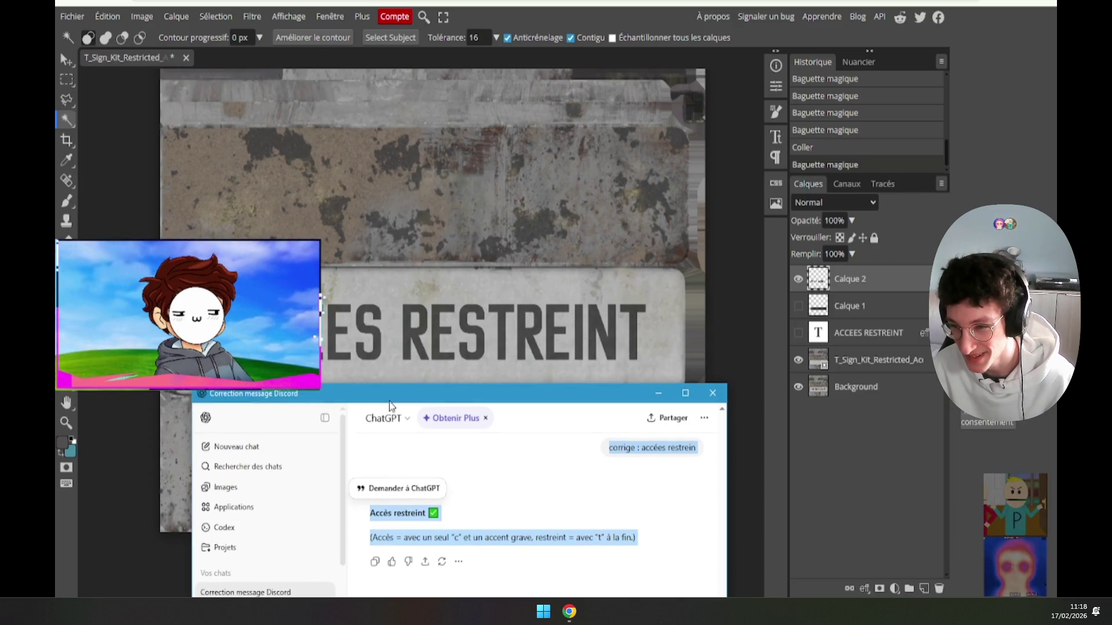
pyautogui.moveTo(391, 405); pyautogui.dragTo(235, 342)
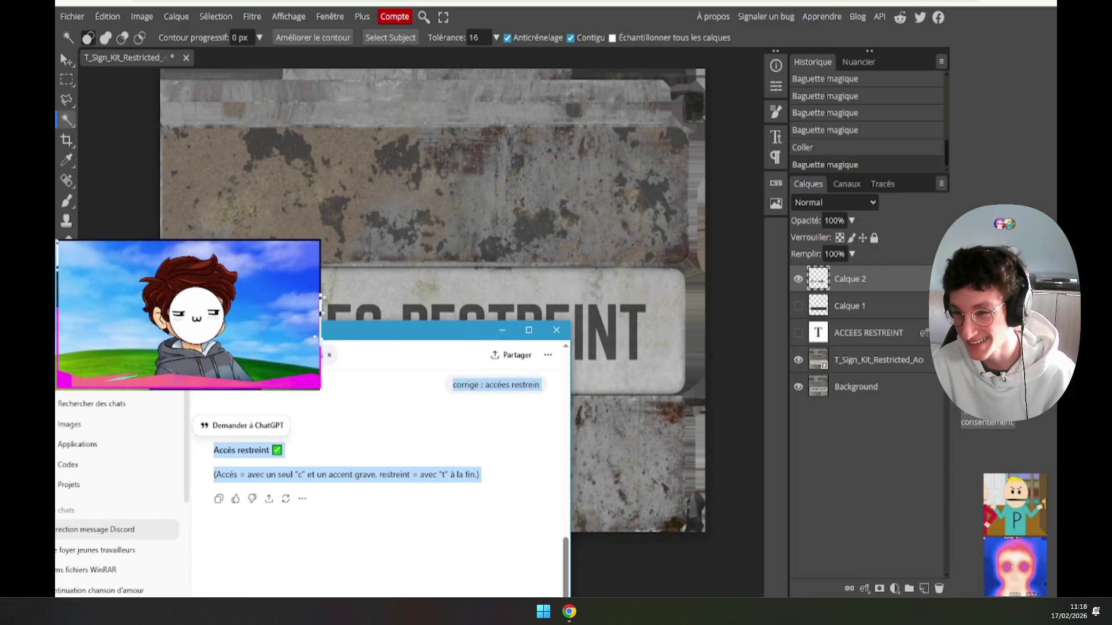
pyautogui.moveTo(434, 329); pyautogui.dragTo(55, 330)
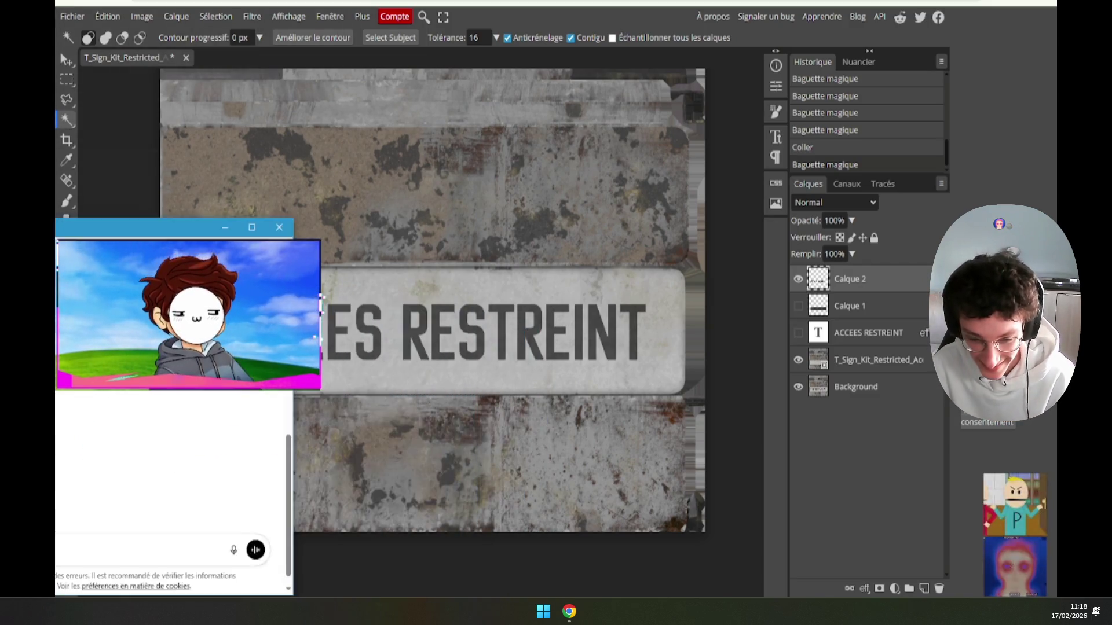
# Step: Delete the Calque 2 and Calque 1 patch layers from the Calques panel
pyautogui.click(842, 331)
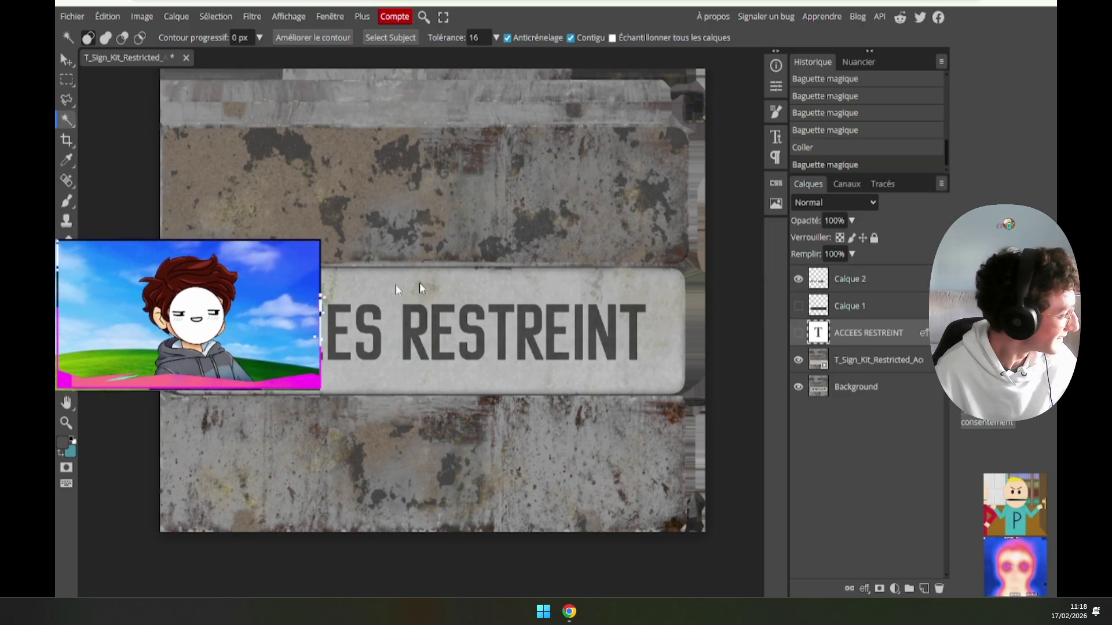
pyautogui.click(854, 286)
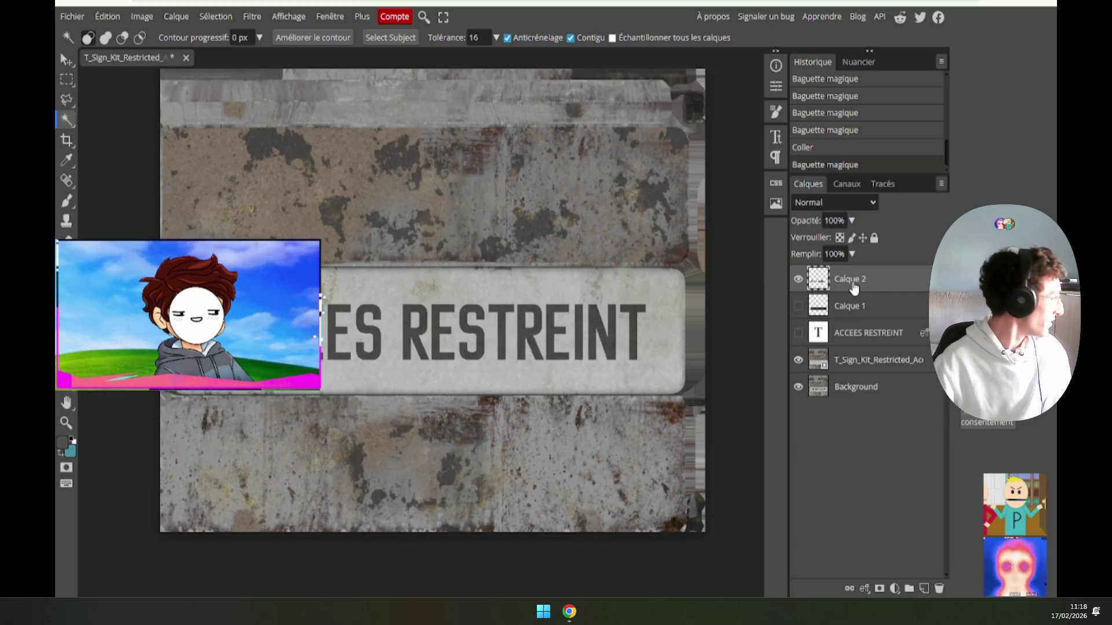
pyautogui.press('Delete')
pyautogui.click(798, 306)
pyautogui.moveTo(840, 279); pyautogui.dragTo(830, 304)
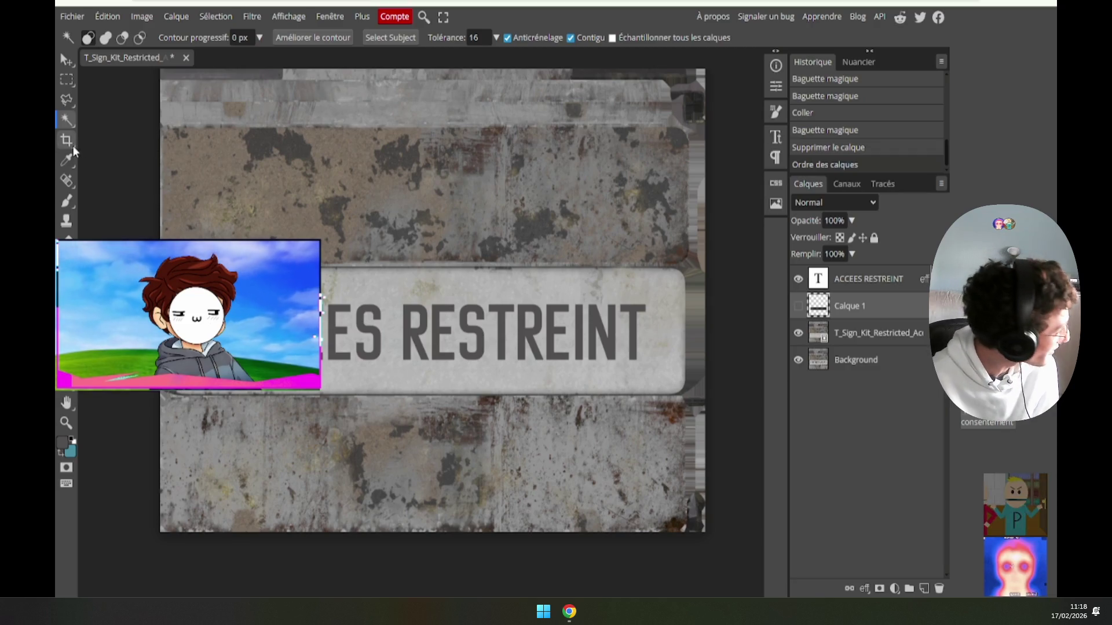
pyautogui.click(323, 298)
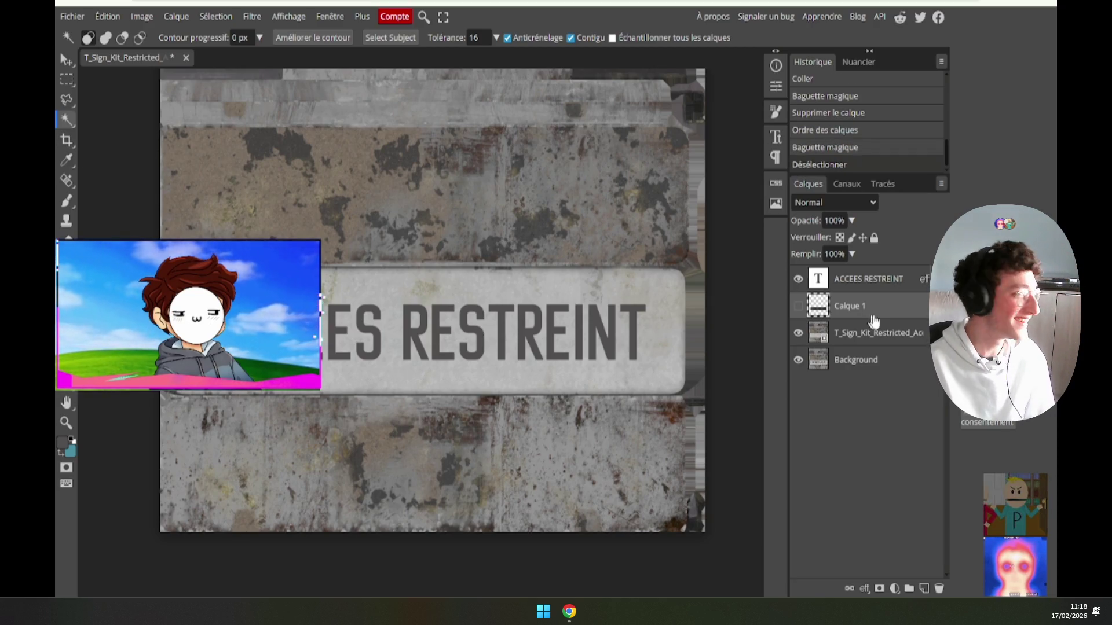
pyautogui.press('Delete')
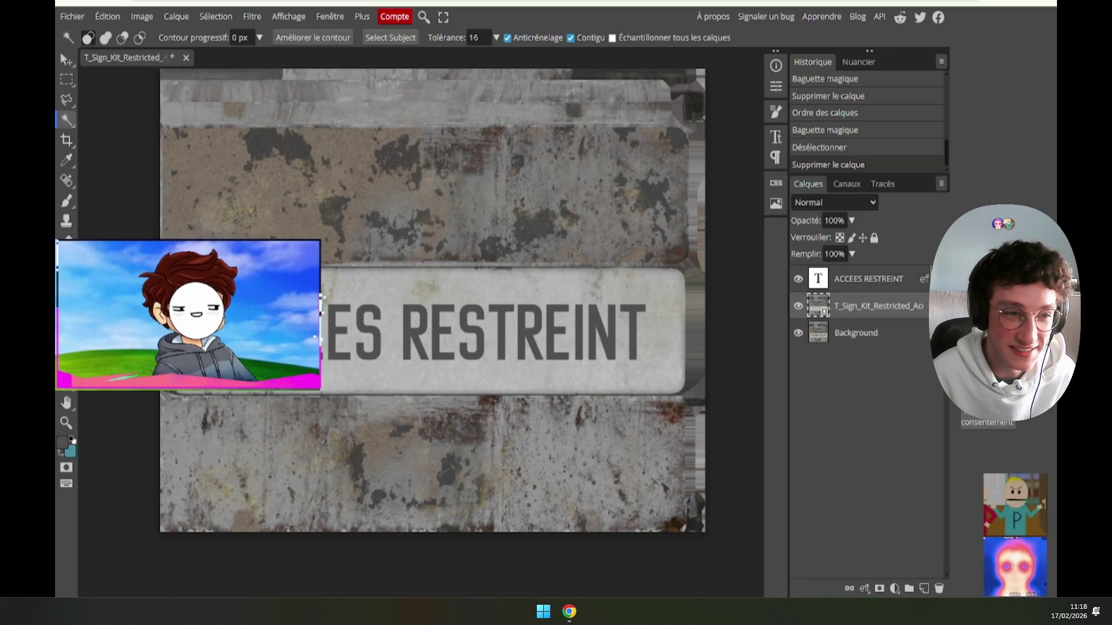
# Step: Nudge the ACCEES RESTREINT text slightly left, commit it, and hide the T_Sign_Kit layer
pyautogui.press('t')
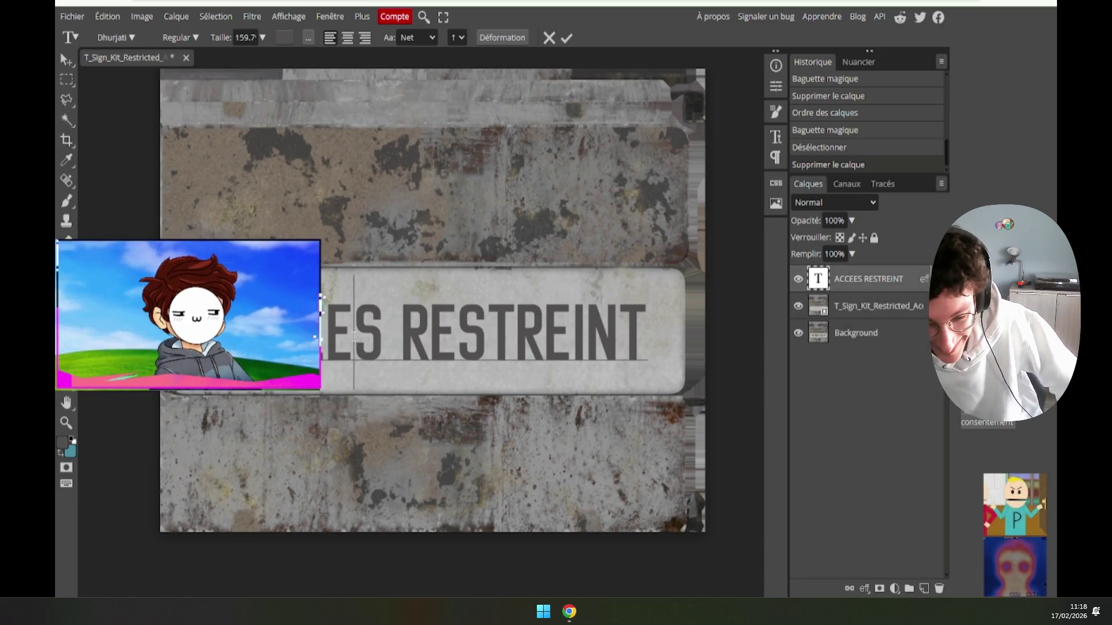
pyautogui.moveTo(543, 109); pyautogui.dragTo(515, 110)
pyautogui.click(566, 37)
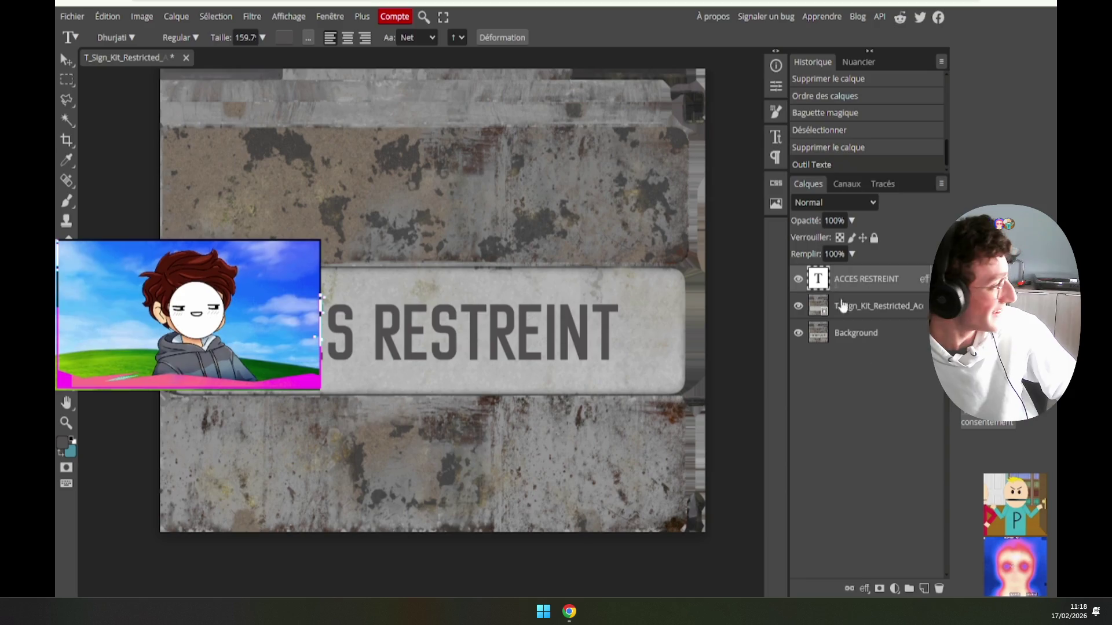
pyautogui.click(798, 306)
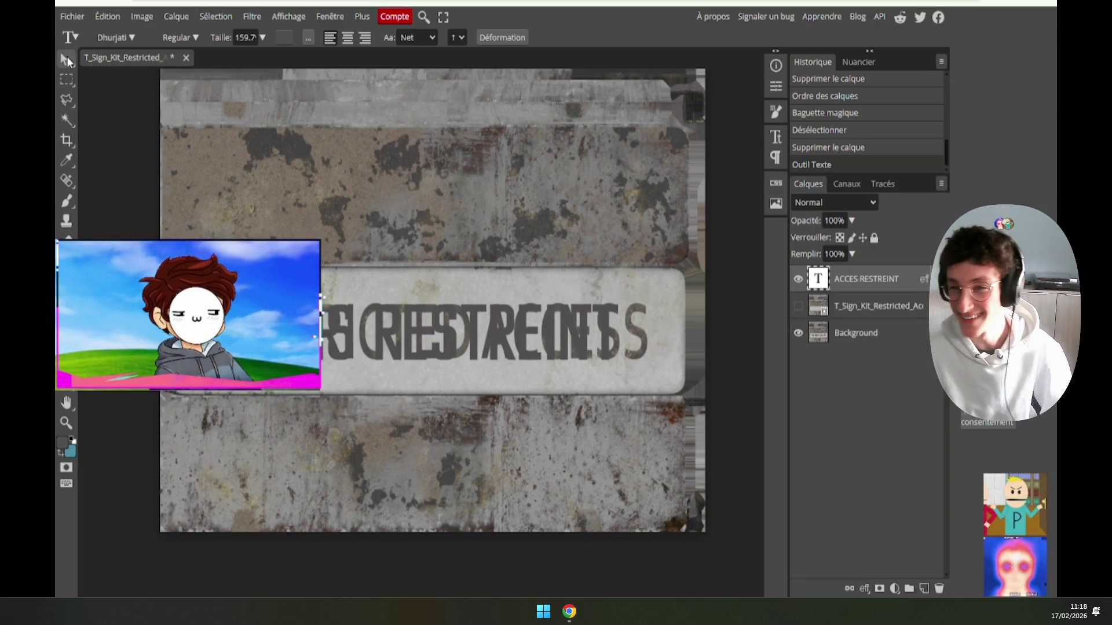
pyautogui.click(67, 60)
# Step: Stretch the ACCES RESTREINT text wider and move it up onto the original lettering
pyautogui.moveTo(667, 351)
pyautogui.mouseDown()
pyautogui.moveTo(697, 352)
pyautogui.moveTo(622, 527)
pyautogui.mouseUp()
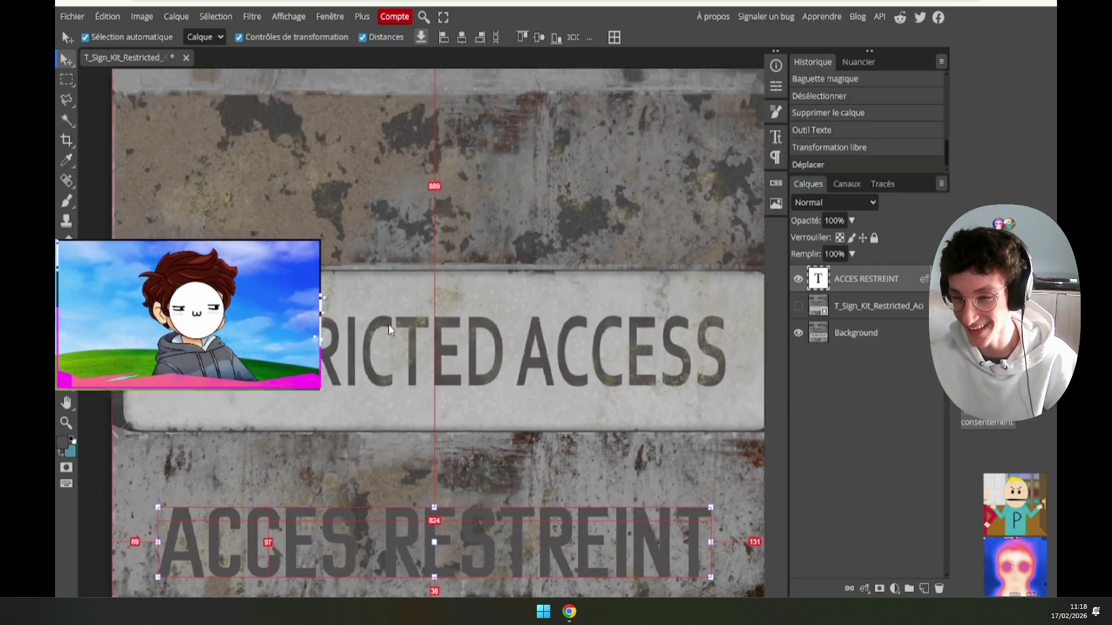
pyautogui.scroll(3, 390, 332)
pyautogui.scroll(-3, 390, 332)
pyautogui.moveTo(608, 493); pyautogui.dragTo(608, 347)
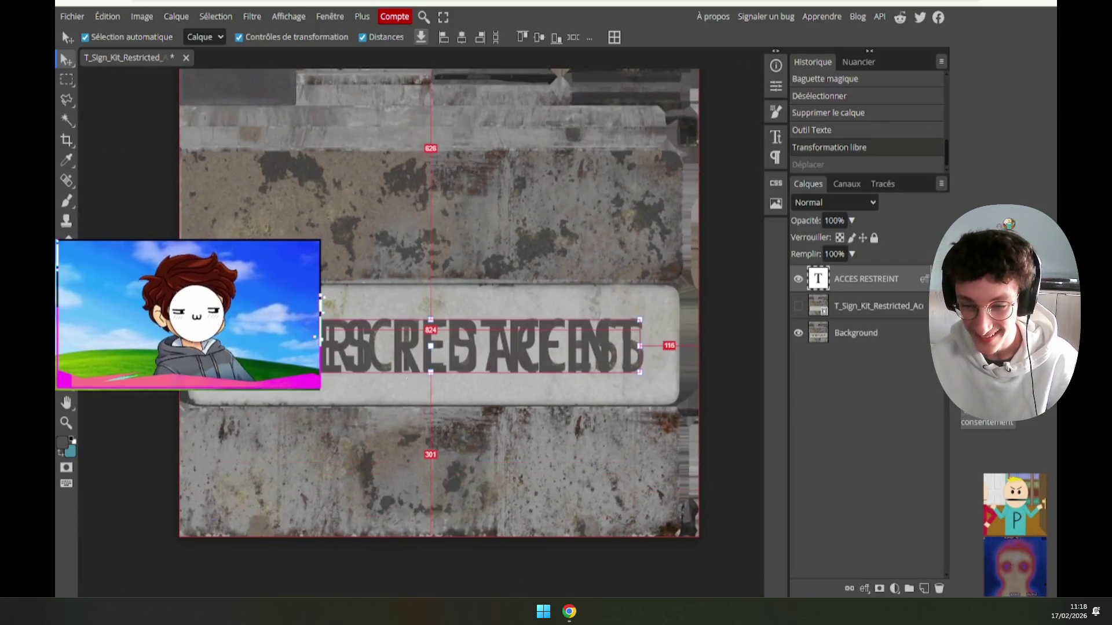
pyautogui.scroll(3, 664, 327)
pyautogui.scroll(3, 664, 327)
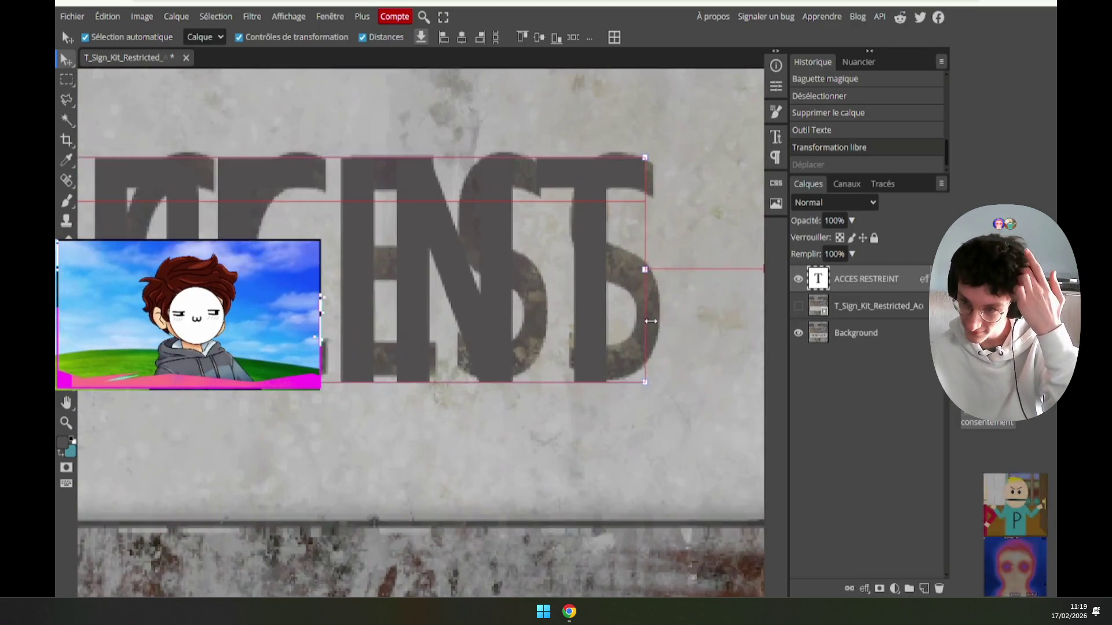
# Step: Pick the 76 px brush preset and add a new empty layer, Calque 1, above the text
pyautogui.click(66, 201)
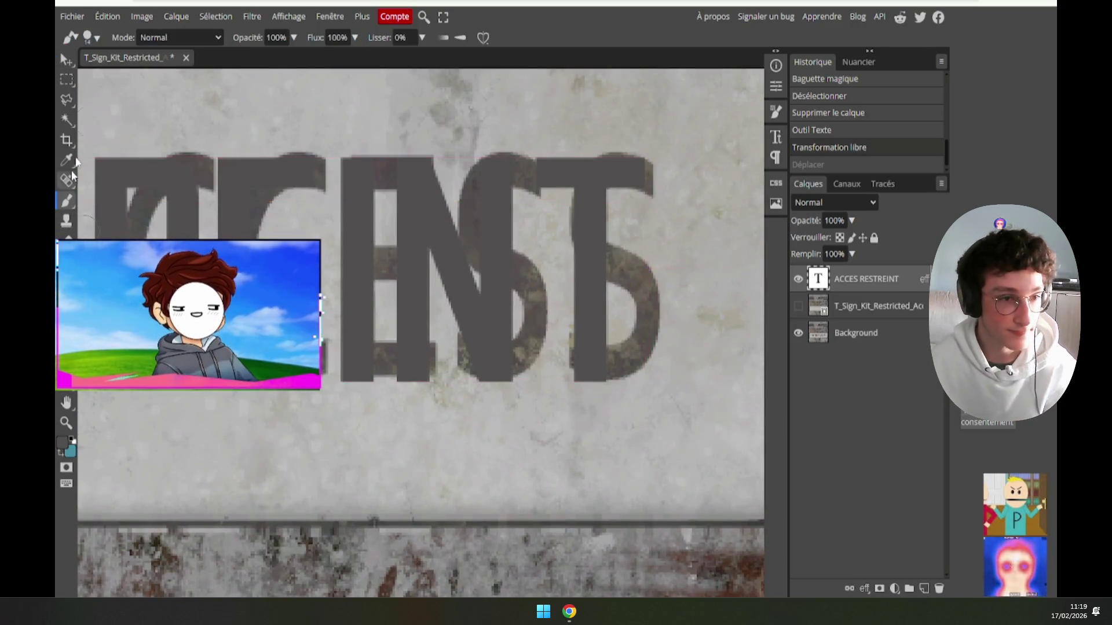
pyautogui.click(90, 37)
pyautogui.scroll(-1, 104, 150)
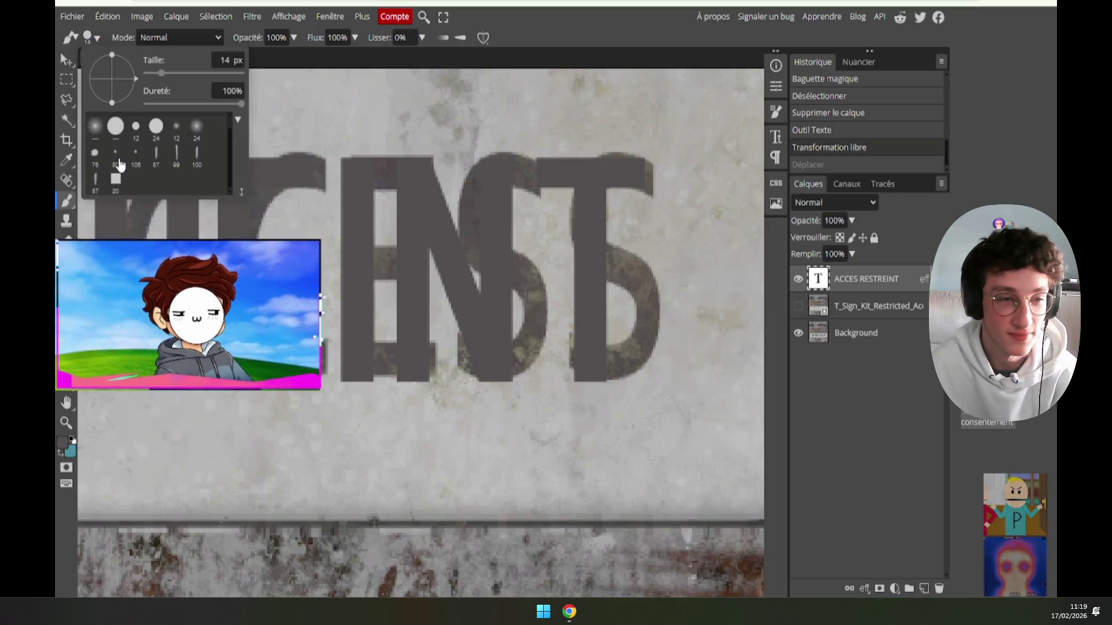
pyautogui.click(94, 154)
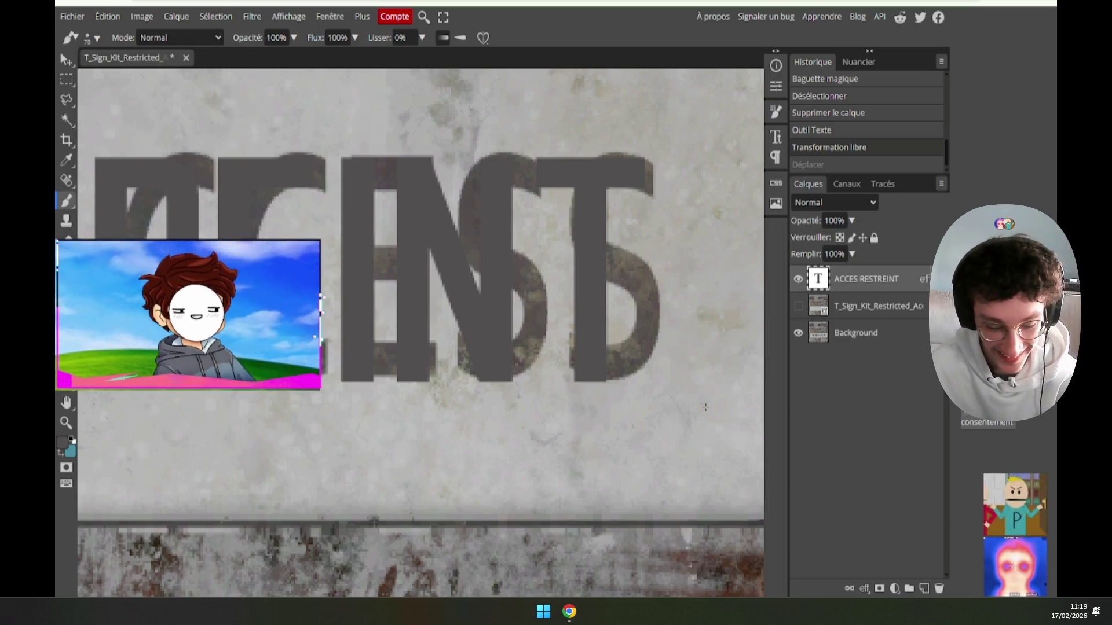
pyautogui.click(924, 588)
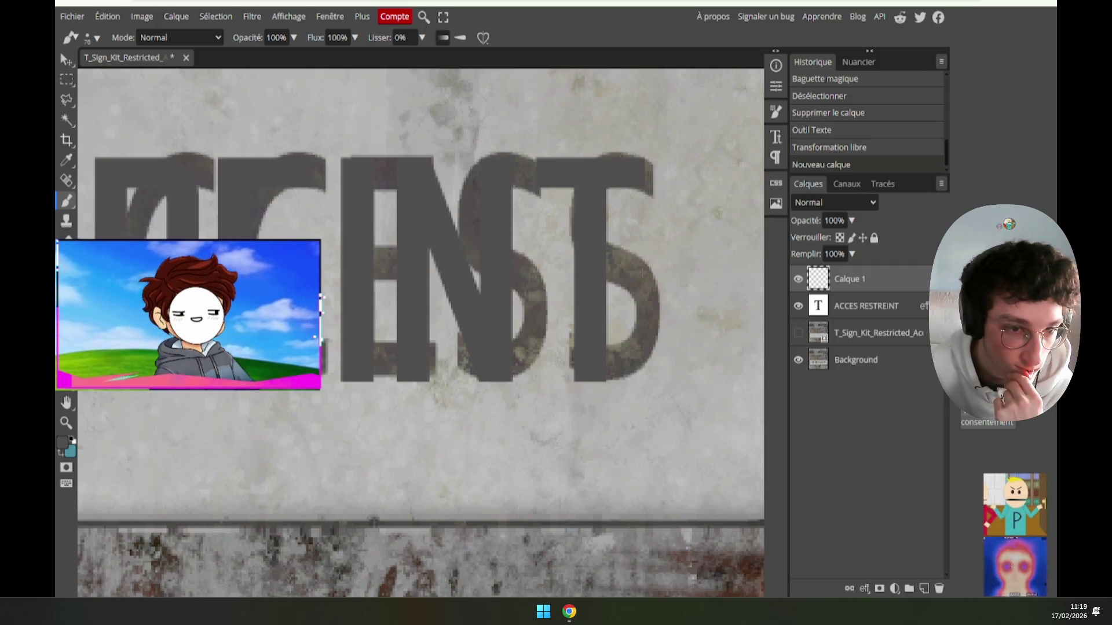
# Step: Sample the letters' grey-brown colour, enlarge the brush to 97 px, and clear any selection
pyautogui.keyDown('alt'); pyautogui.click(631, 255); pyautogui.keyUp('alt')
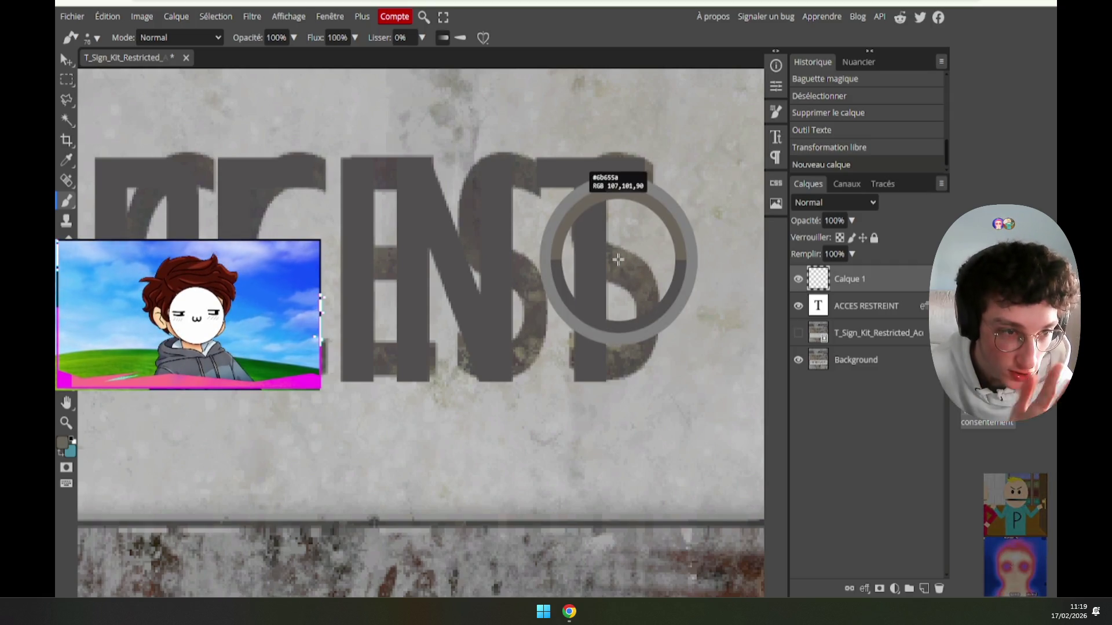
pyautogui.click(92, 39)
pyautogui.click(177, 73)
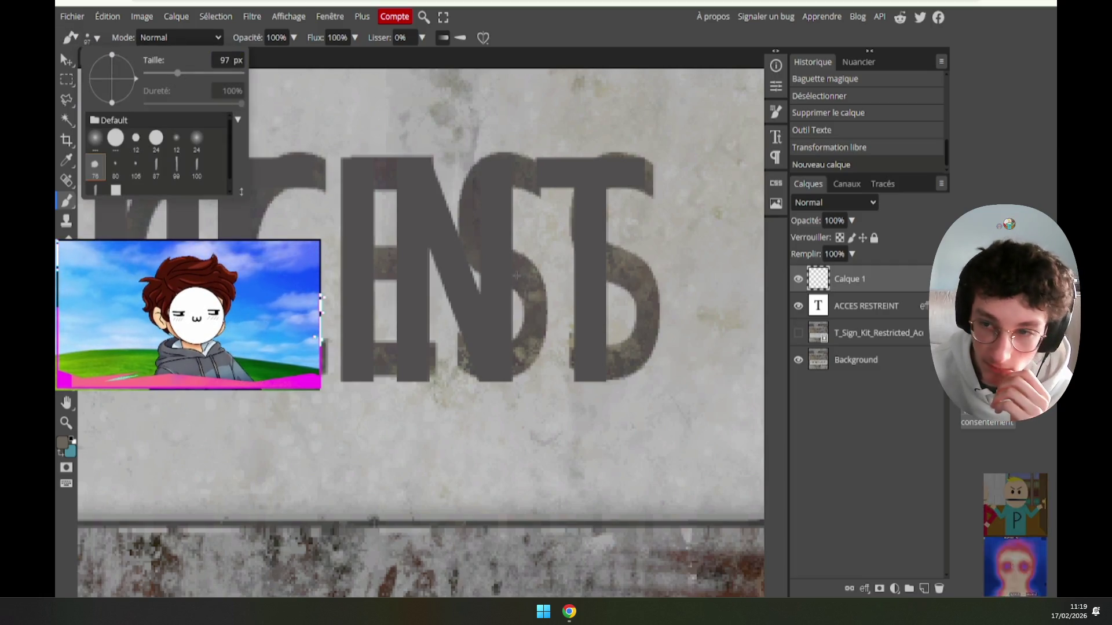
pyautogui.click(520, 277)
pyautogui.scroll(-1, 531, 277)
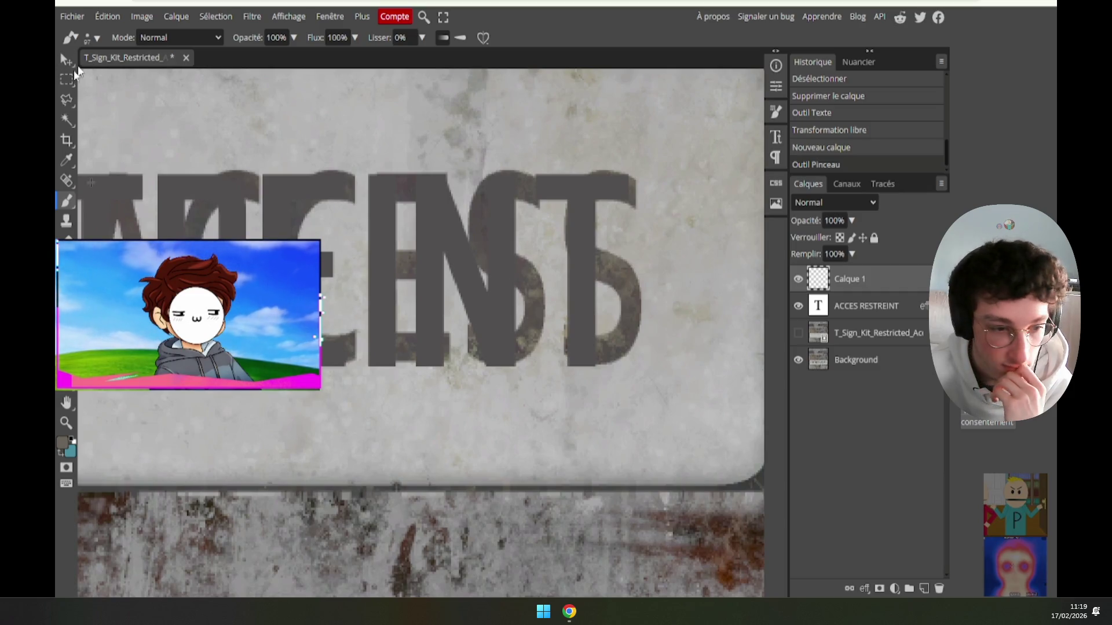
pyautogui.click(67, 79)
pyautogui.click(254, 149)
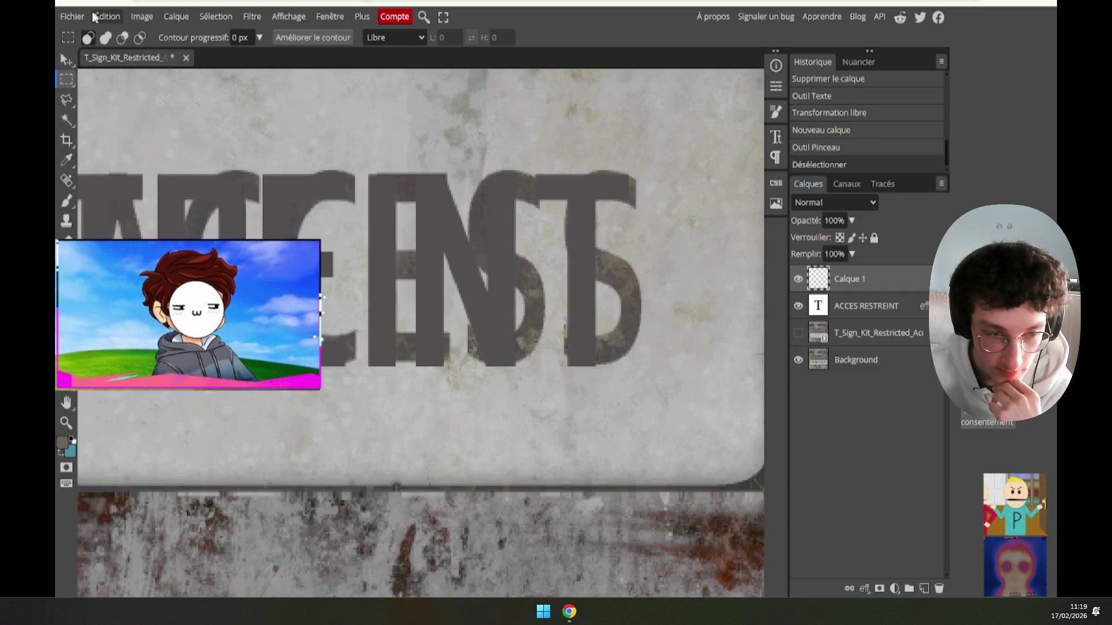
pyautogui.scroll(1, 587, 274)
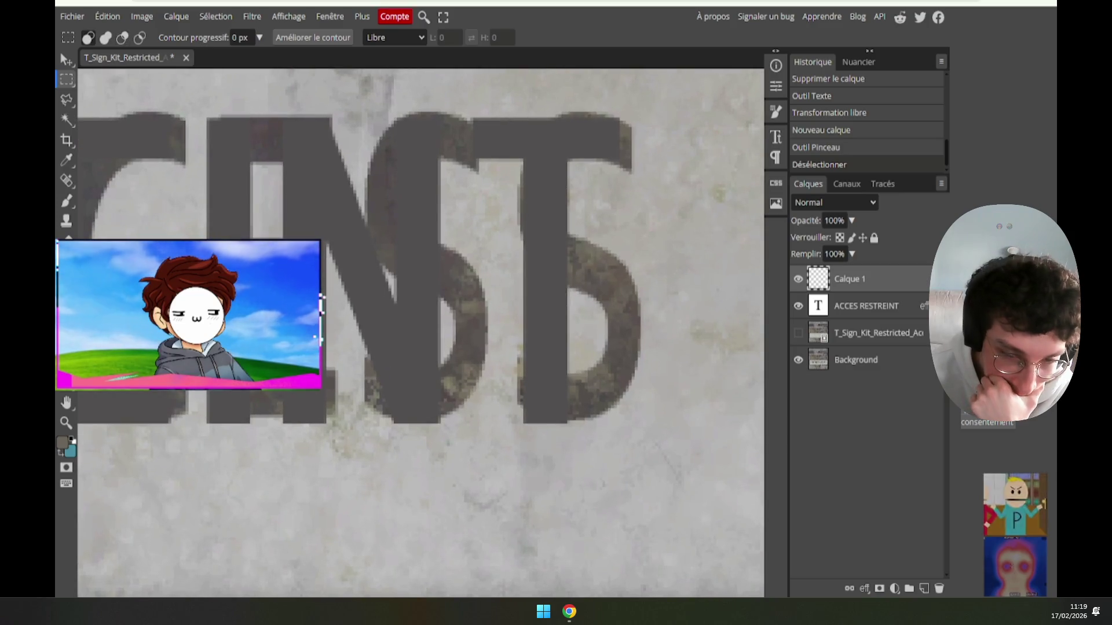
# Step: Try a test dab and a brown stroke over the letters, undoing both
pyautogui.click(67, 202)
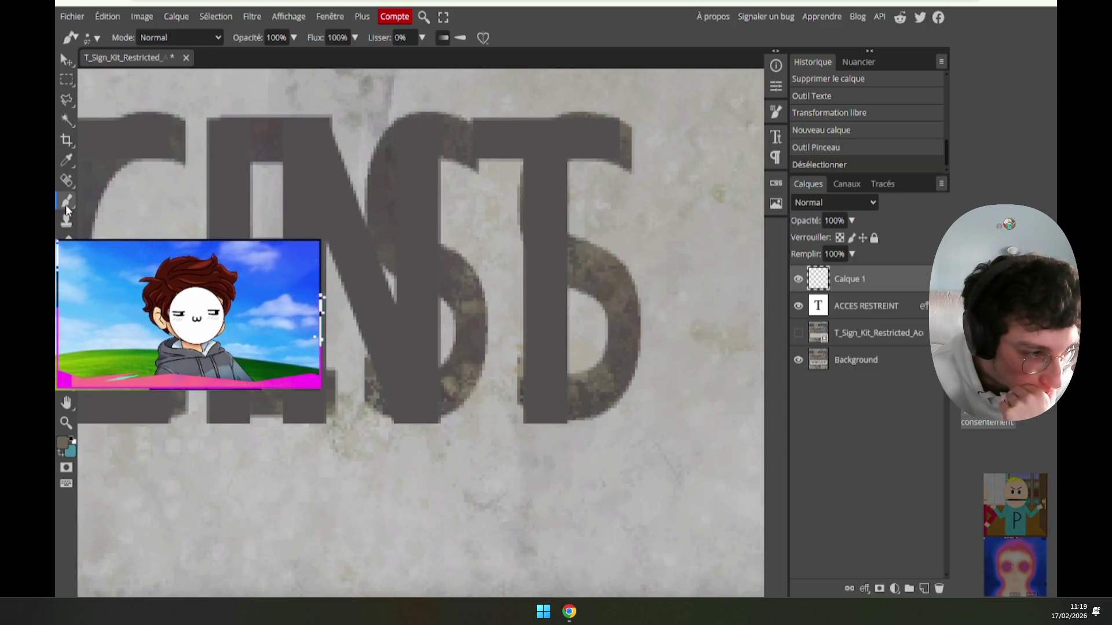
pyautogui.click(547, 253)
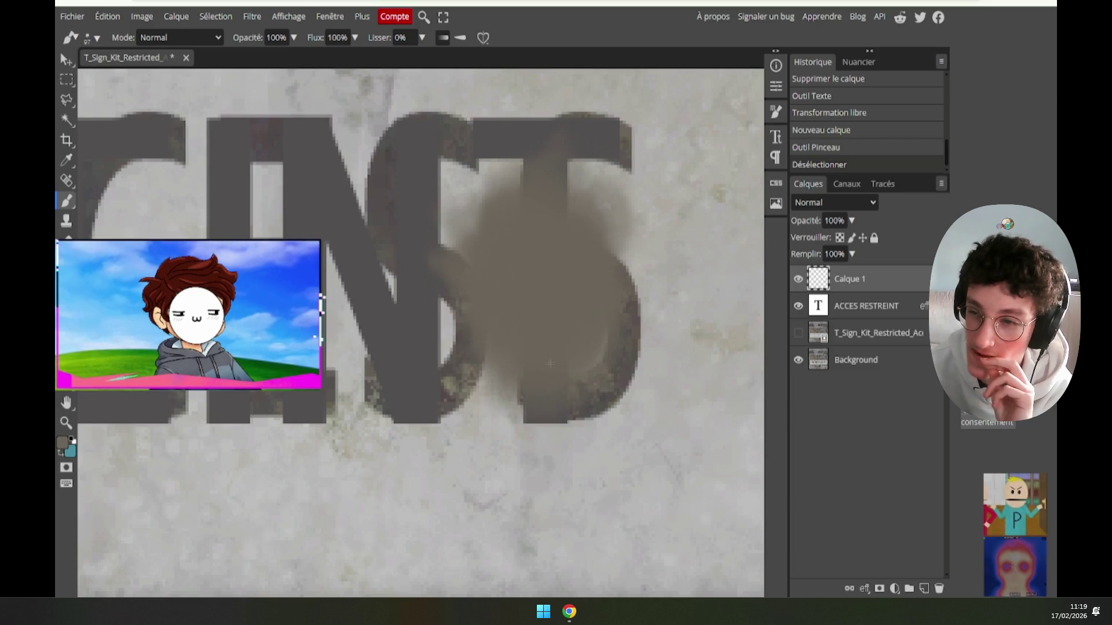
pyautogui.hotkey('ctrl', 'z')
pyautogui.click(99, 39)
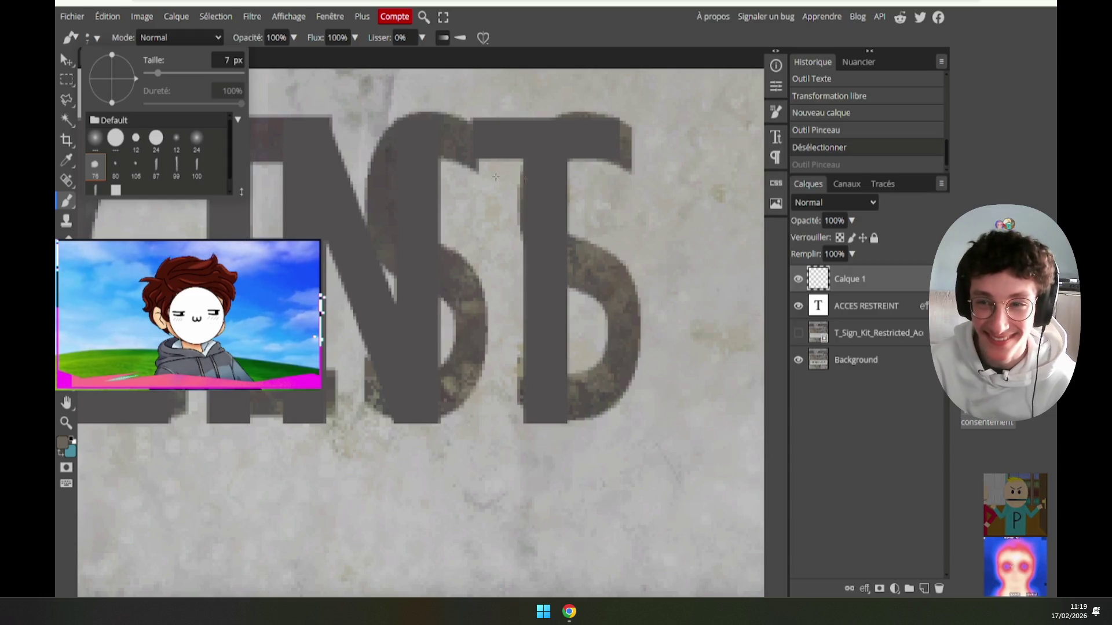
pyautogui.click(557, 214)
pyautogui.moveTo(556, 272); pyautogui.dragTo(572, 262)
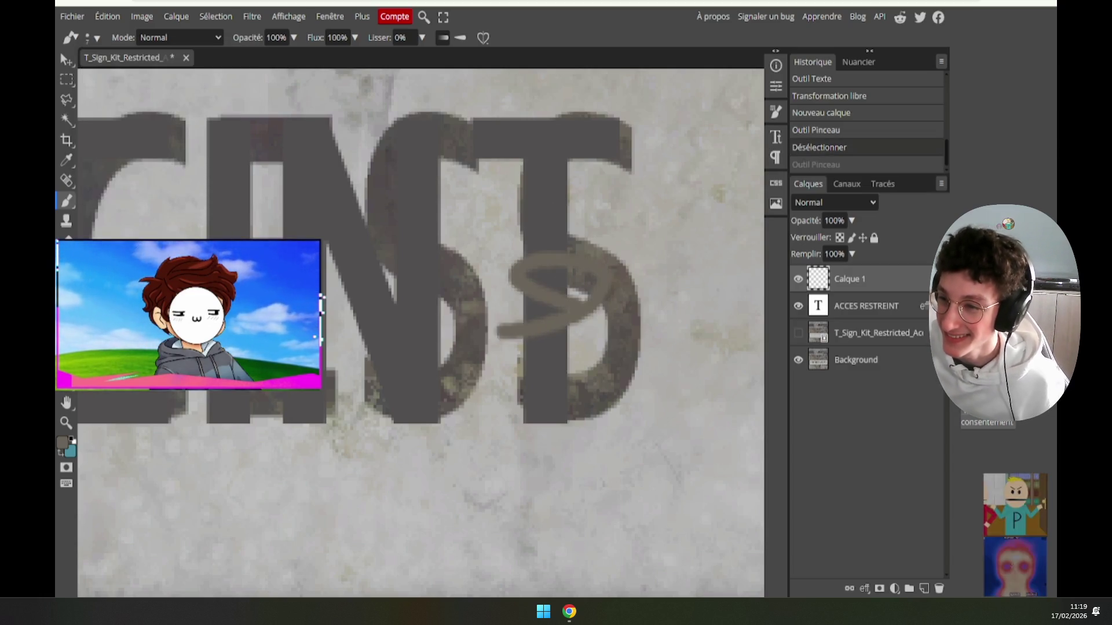
pyautogui.hotkey('ctrl', 'z')
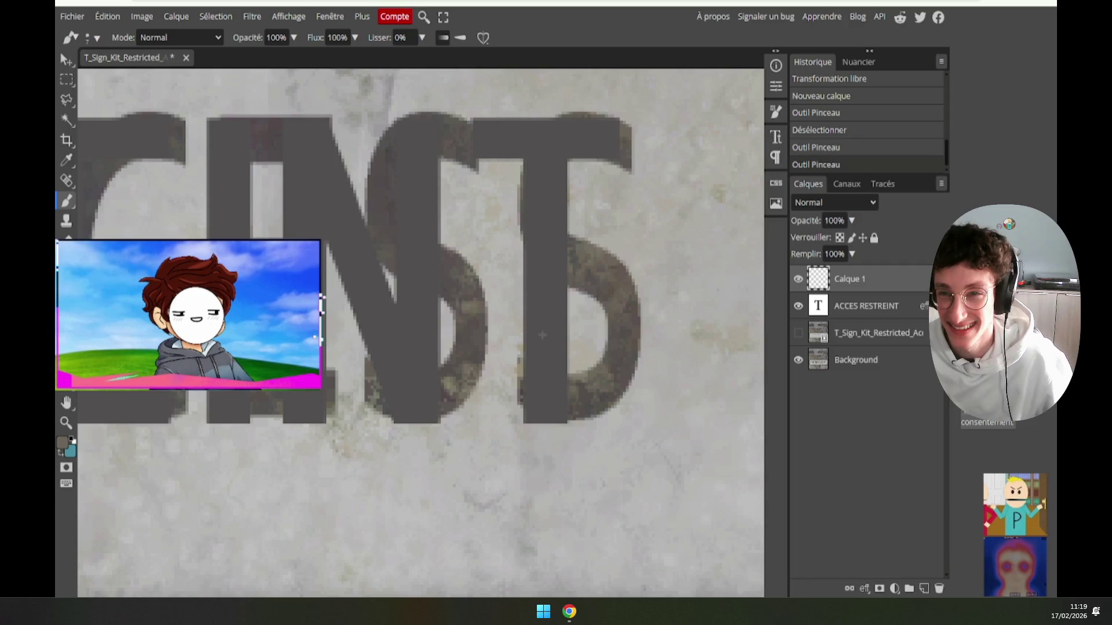
# Step: Paint two 80 px rust dabs on the T stem, then undo them
pyautogui.click(92, 37)
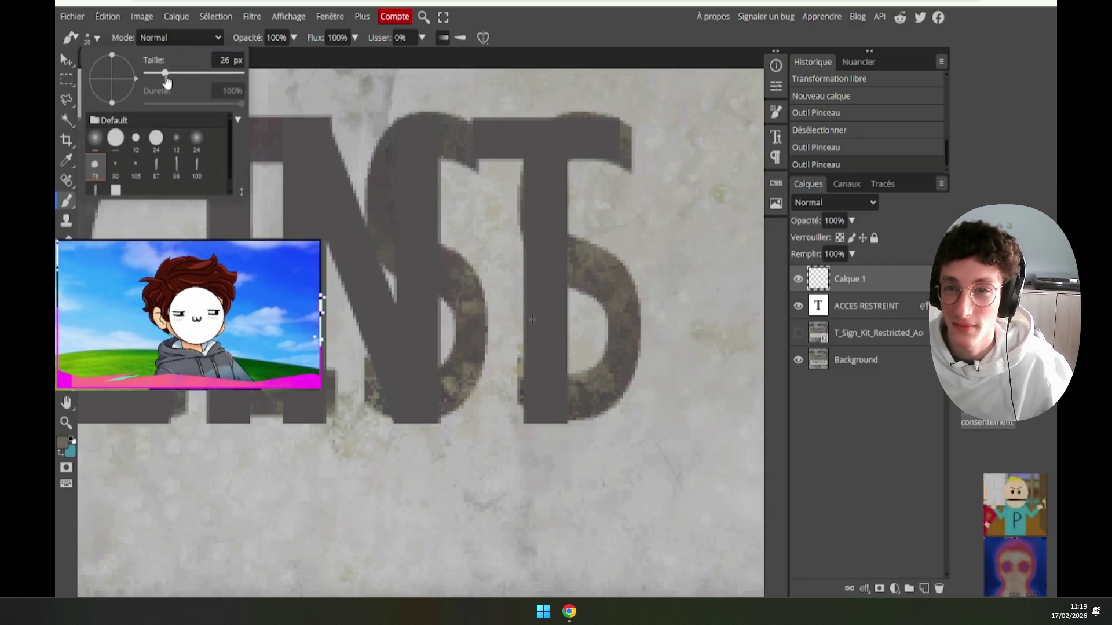
pyautogui.click(115, 164)
pyautogui.click(541, 249)
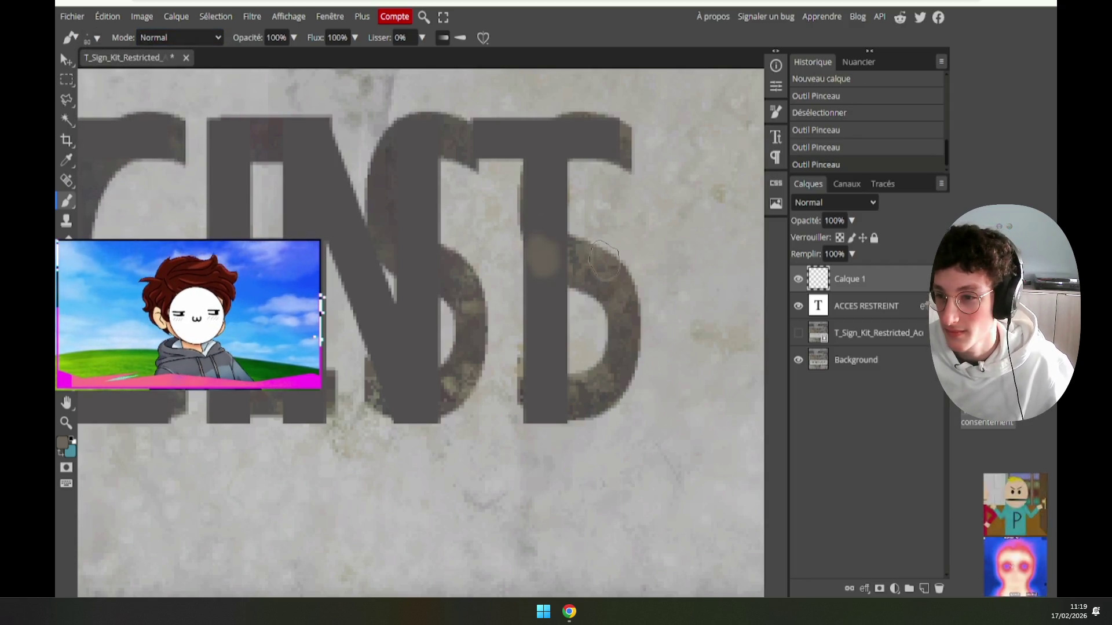
pyautogui.click(535, 356)
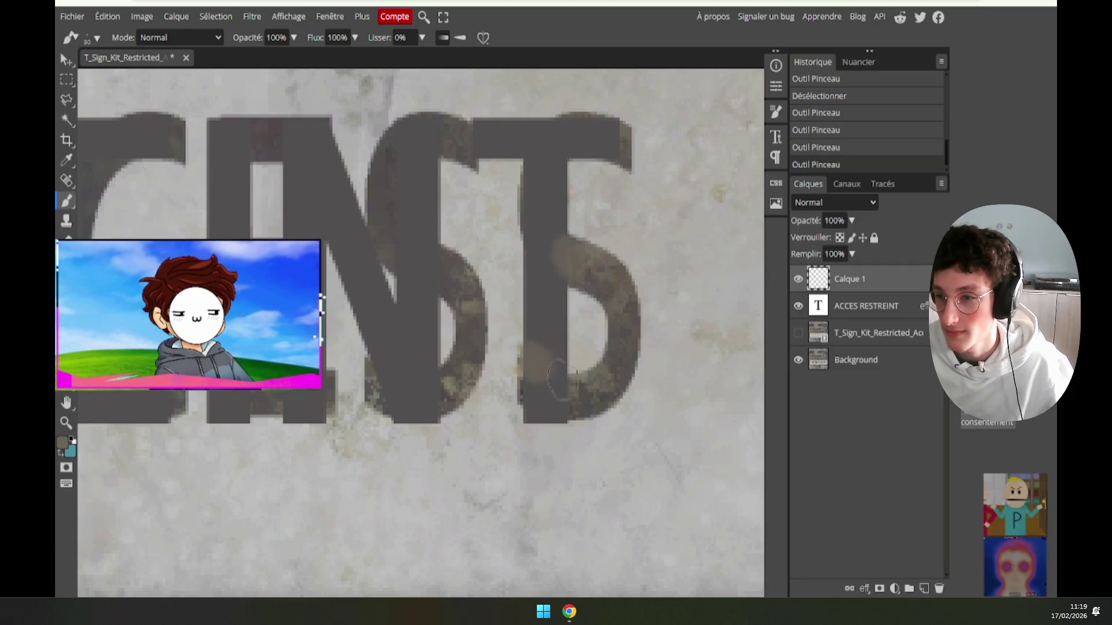
pyautogui.hotkey('ctrl', 'z')
pyautogui.hotkey('ctrl', 'z')
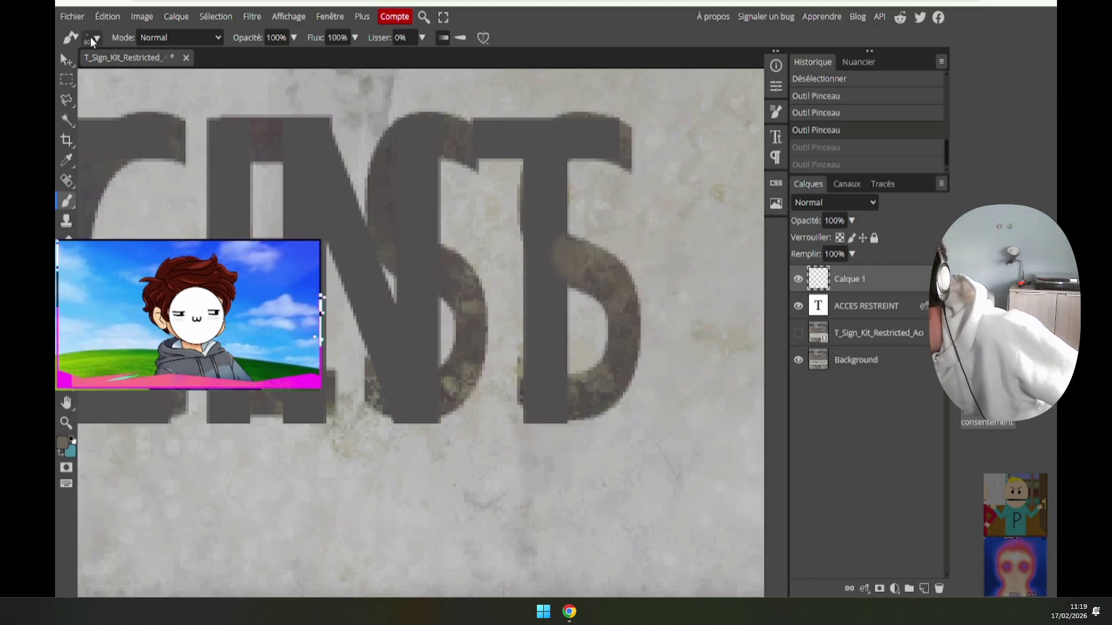
pyautogui.hotkey('ctrl', 'z')
# Step: With a 17 px brush, paint rust dabs down the T stem and across its top bar
pyautogui.click(91, 39)
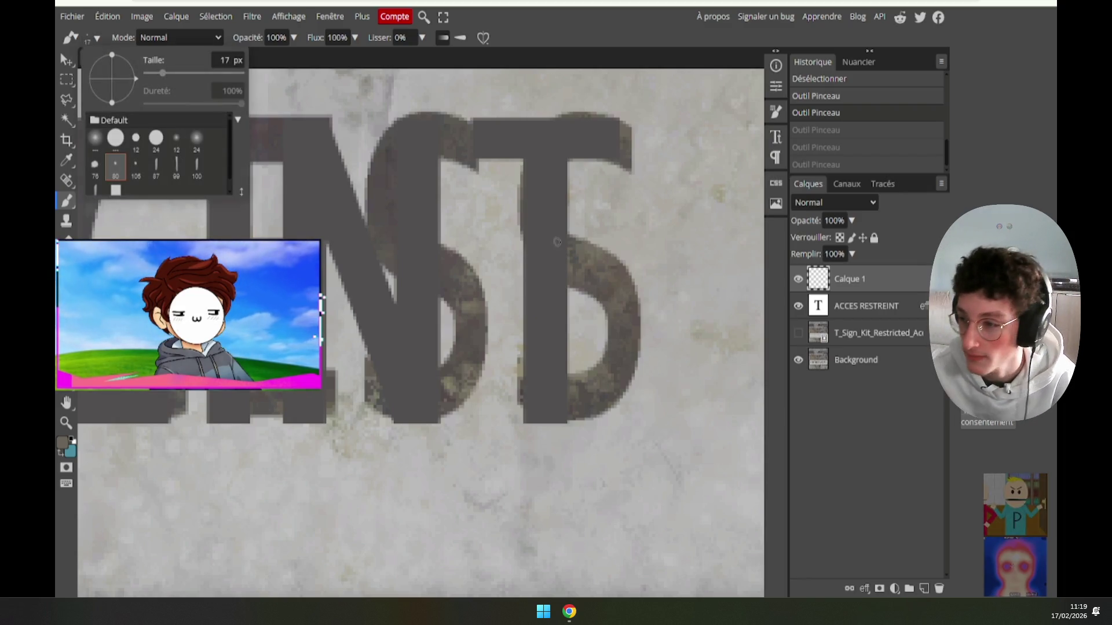
pyautogui.click(557, 241)
pyautogui.click(550, 260)
pyautogui.click(542, 278)
pyautogui.click(543, 292)
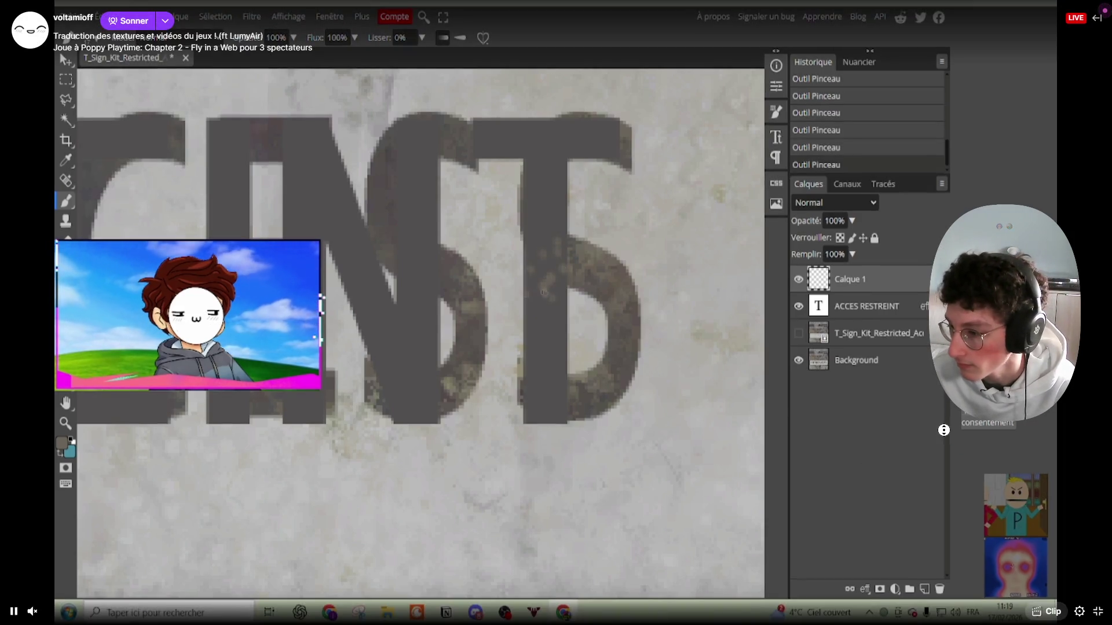
pyautogui.click(1097, 611)
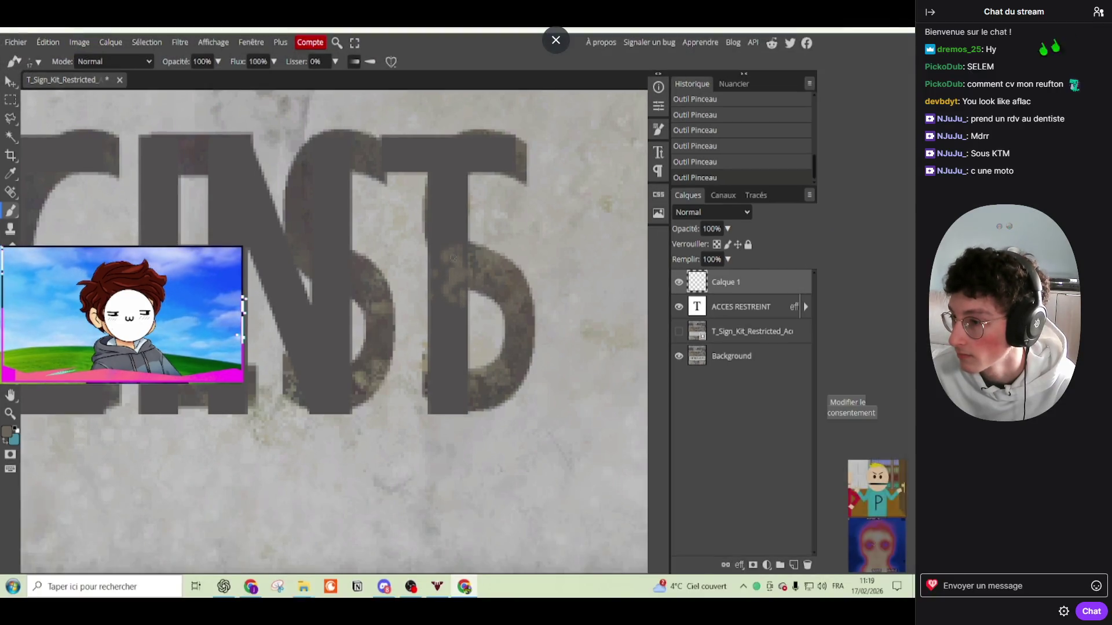
pyautogui.moveTo(510, 139)
pyautogui.mouseDown()
pyautogui.moveTo(474, 138)
pyautogui.moveTo(487, 161)
pyautogui.mouseUp()
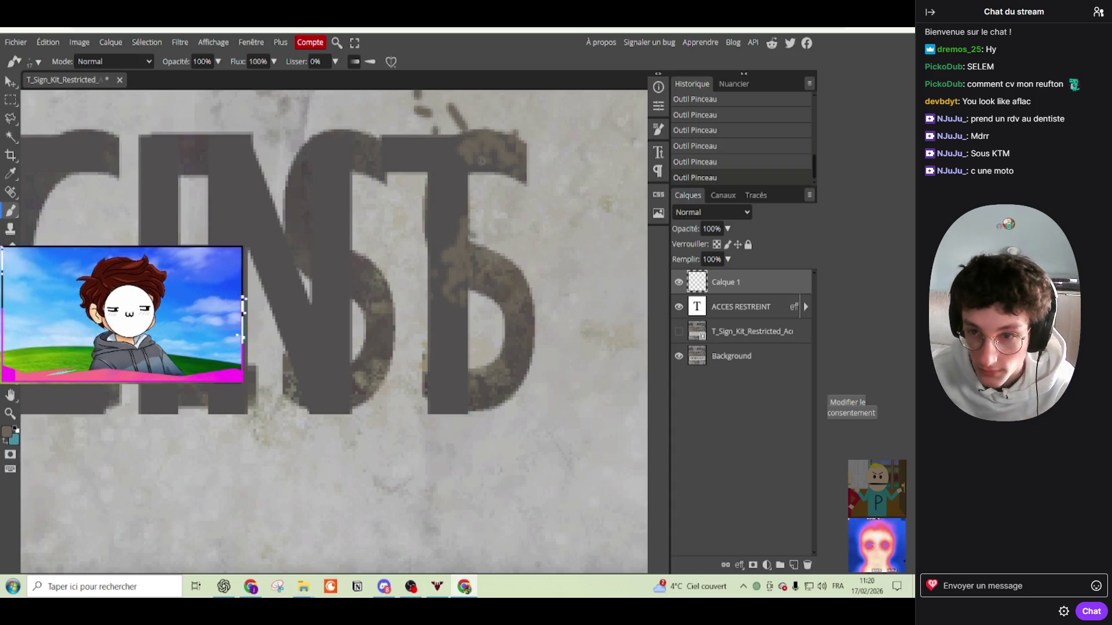
# Step: Hide the ACCES RESTREINT layer, widen the panels, paint over the right S, then re-show the text
pyautogui.click(678, 306)
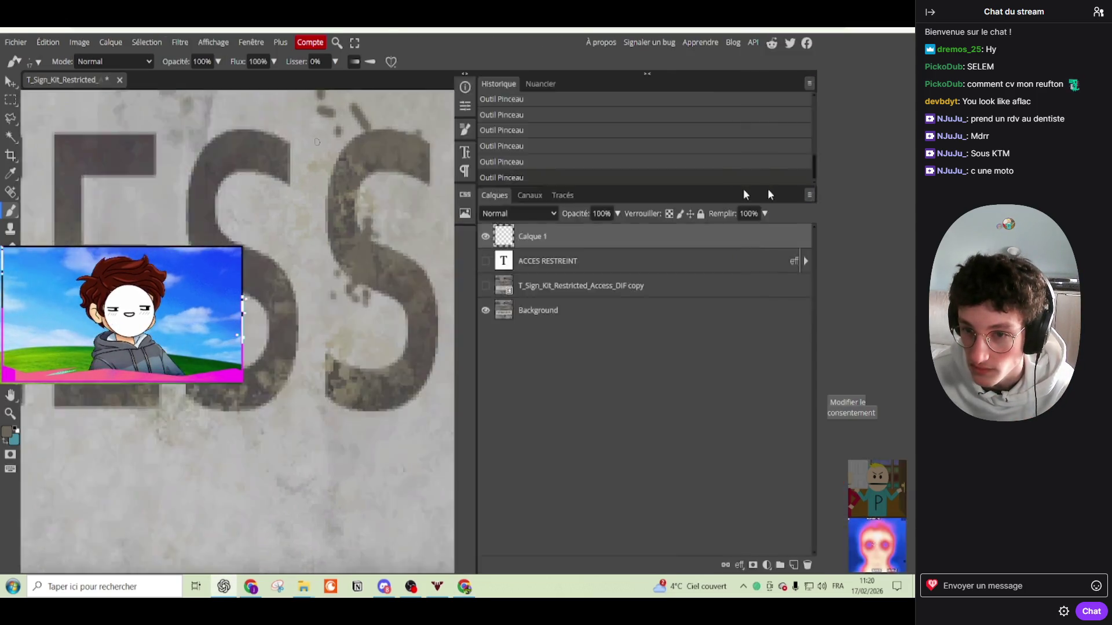
pyautogui.moveTo(476, 208); pyautogui.dragTo(411, 209)
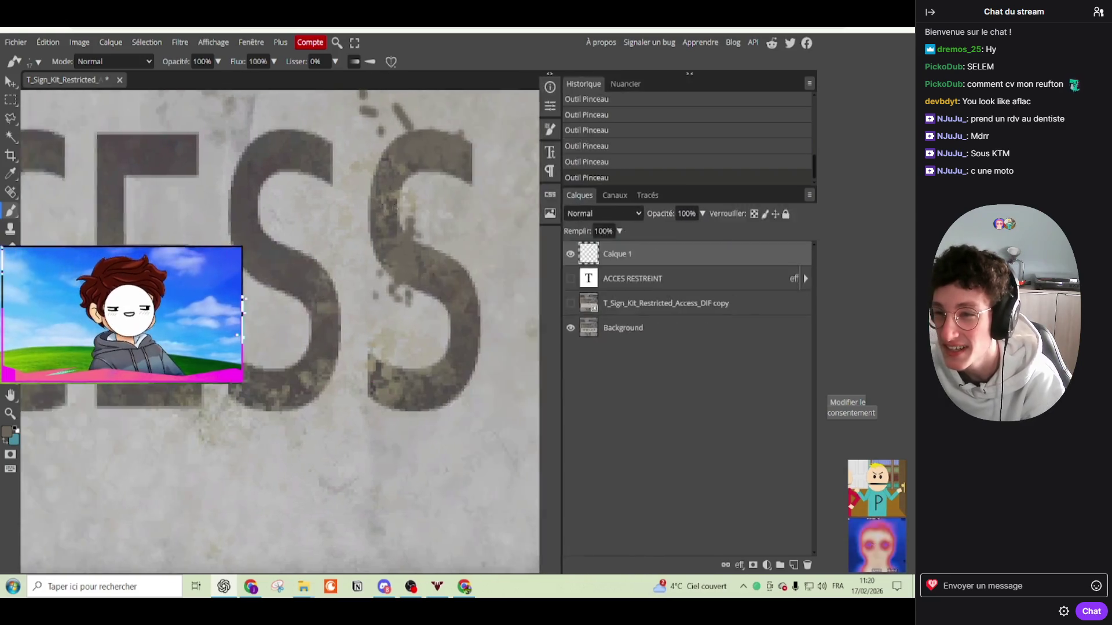
pyautogui.moveTo(377, 255)
pyautogui.mouseDown()
pyautogui.moveTo(51, 207)
pyautogui.moveTo(469, 279)
pyautogui.moveTo(838, 290)
pyautogui.moveTo(664, 270)
pyautogui.mouseUp()
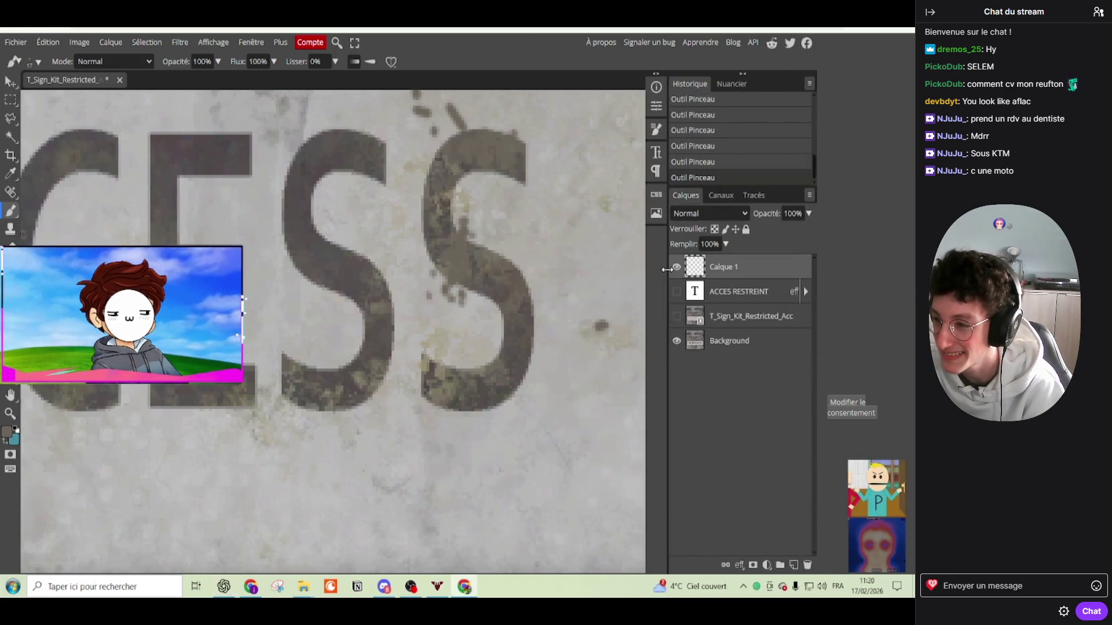
pyautogui.scroll(1, 447, 245)
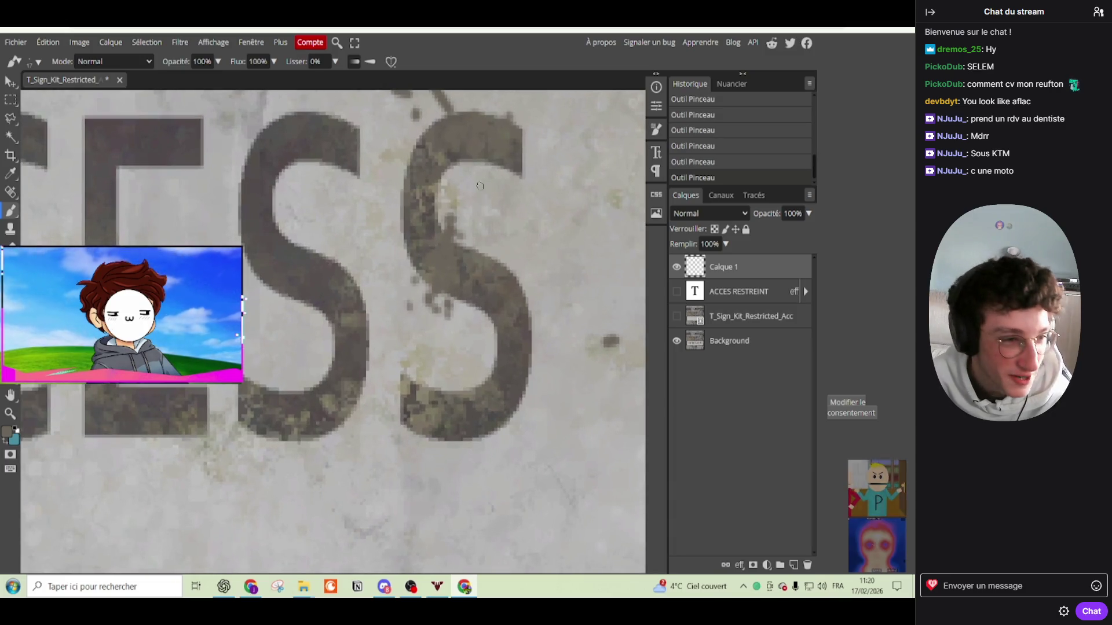
pyautogui.scroll(1, 454, 229)
pyautogui.moveTo(459, 218); pyautogui.dragTo(427, 297)
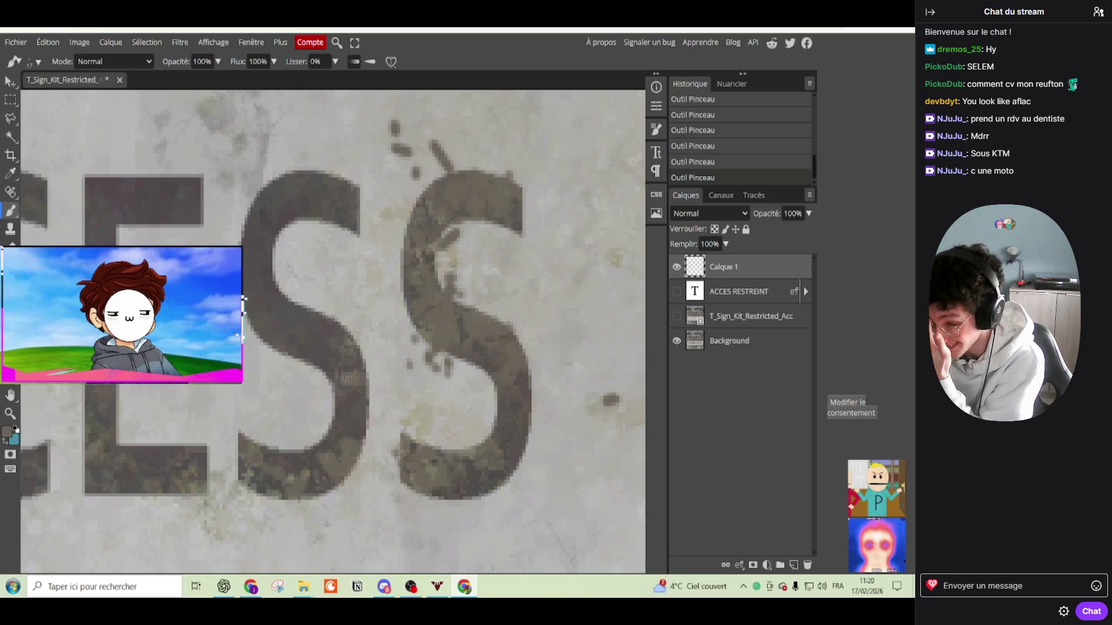
pyautogui.scroll(-3, 348, 389)
pyautogui.scroll(3, 348, 389)
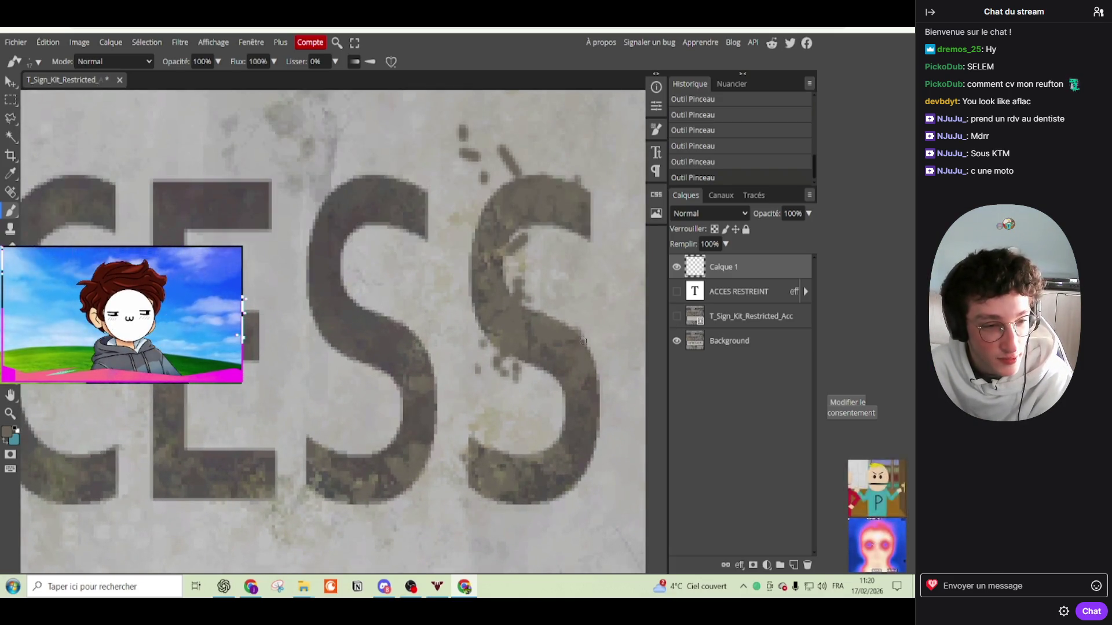
pyautogui.click(677, 292)
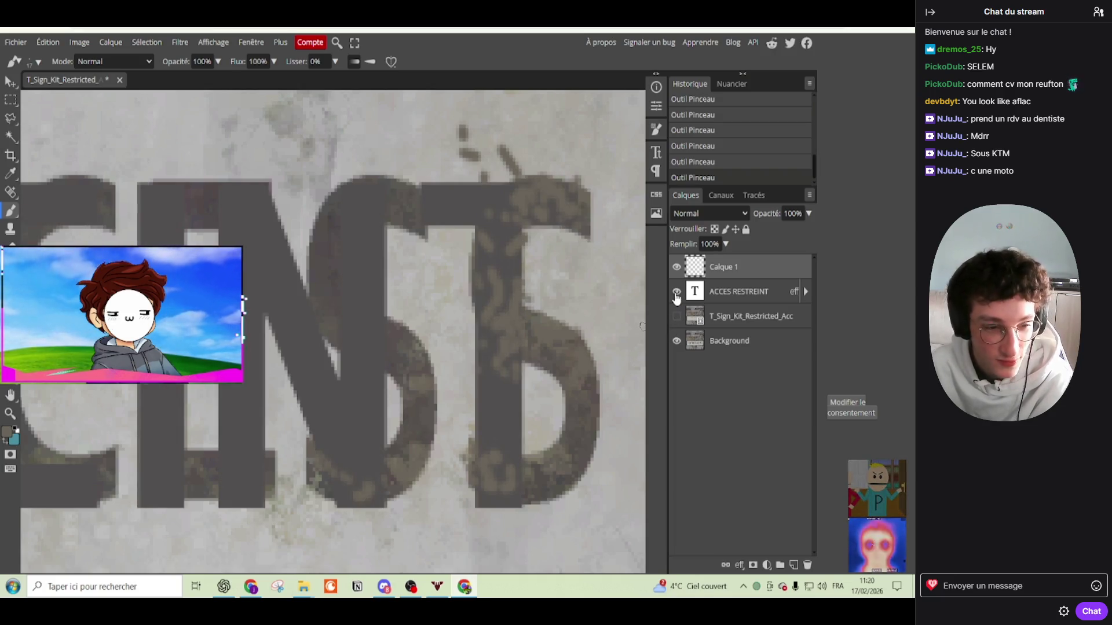
# Step: Briefly try the Gradient and Blur tools, then delete the painted Calque 1 layer
pyautogui.scroll(-2, 486, 353)
pyautogui.scroll(-2, 464, 359)
pyautogui.scroll(-2, 440, 371)
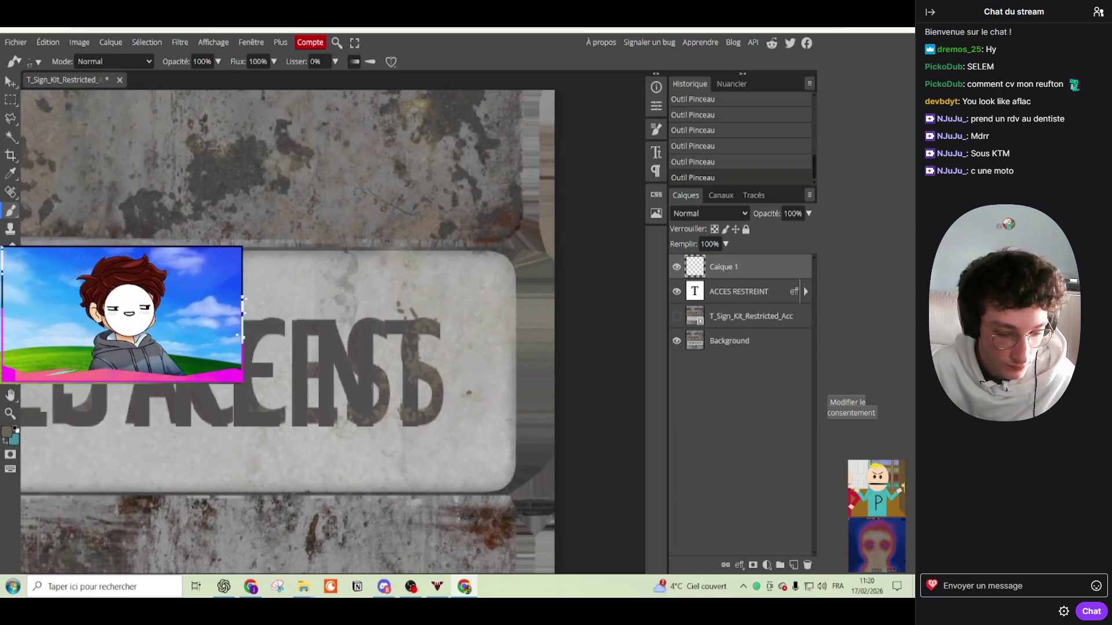
pyautogui.scroll(-1, 410, 381)
pyautogui.scroll(2, 410, 382)
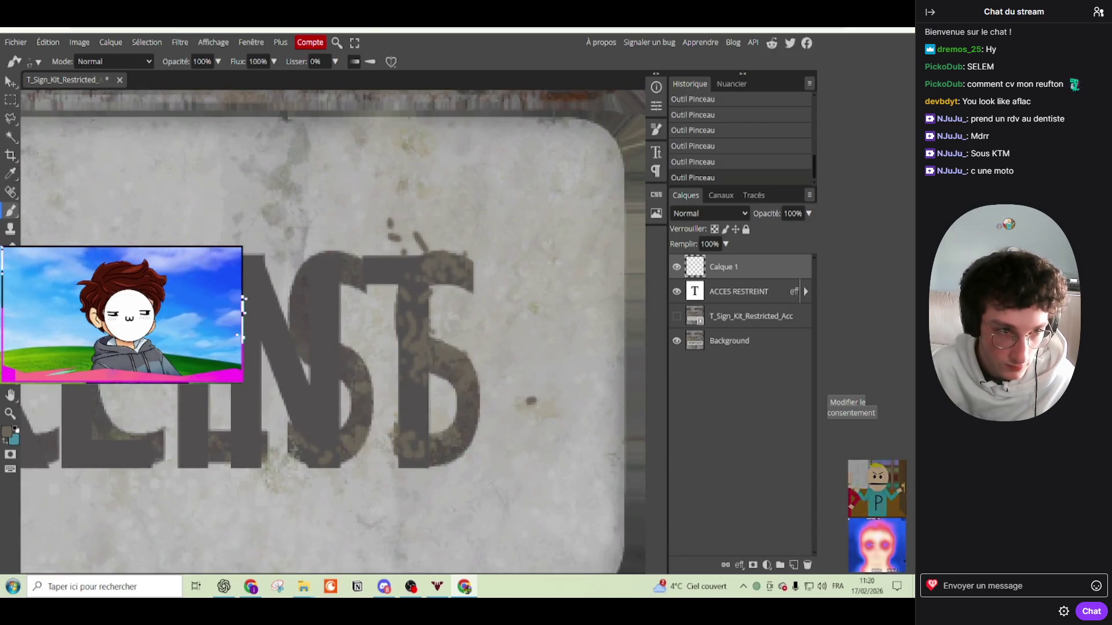
pyautogui.press('g')
pyautogui.press('r')
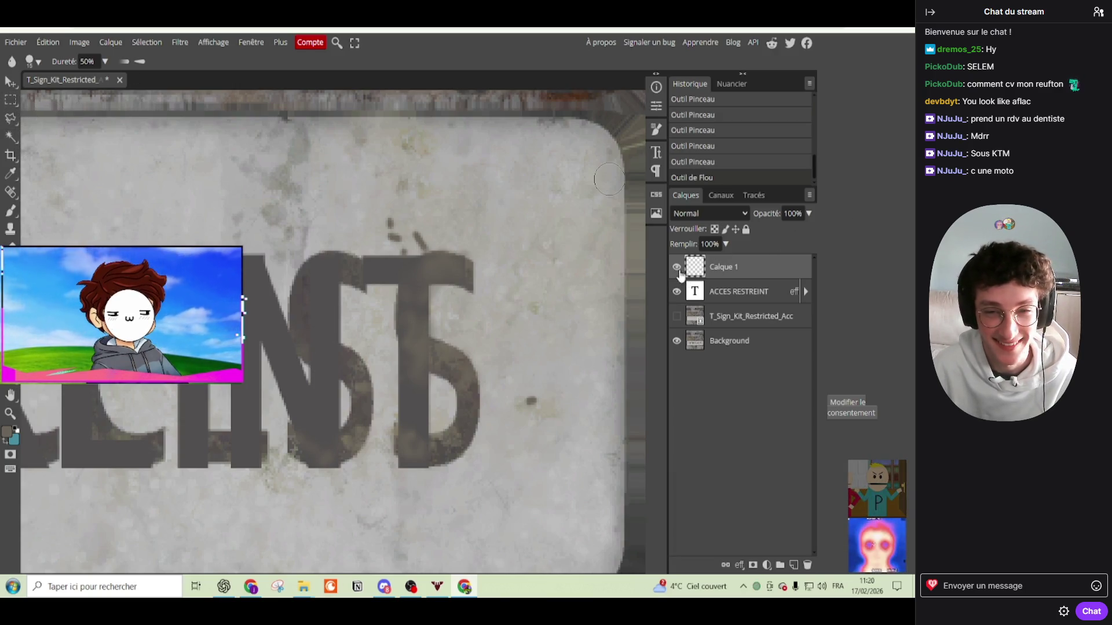
pyautogui.press('Delete')
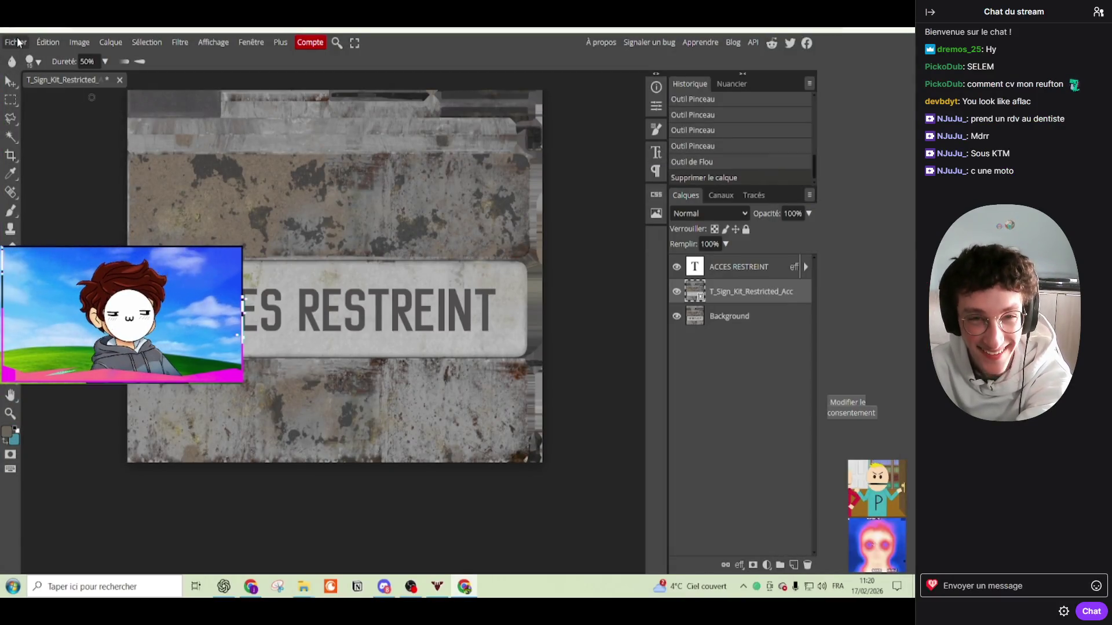
# Step: Save the ACCES RESTREINT sign as PNG, then drag the T_Sign_Kit_School_DIF texture into Photopea
pyautogui.click(16, 41)
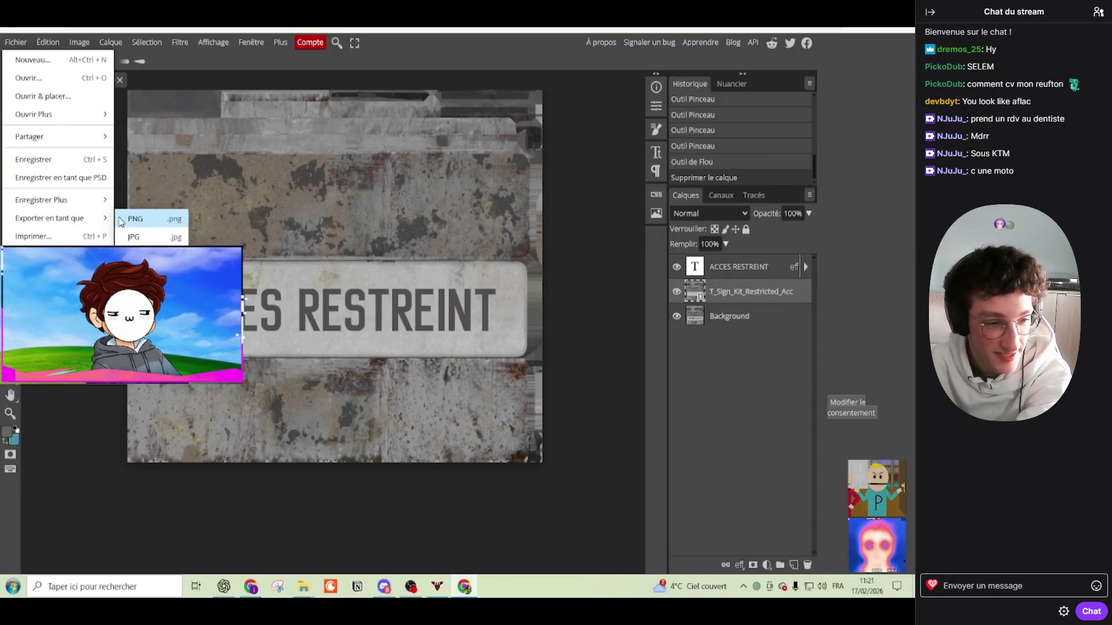
pyautogui.click(121, 220)
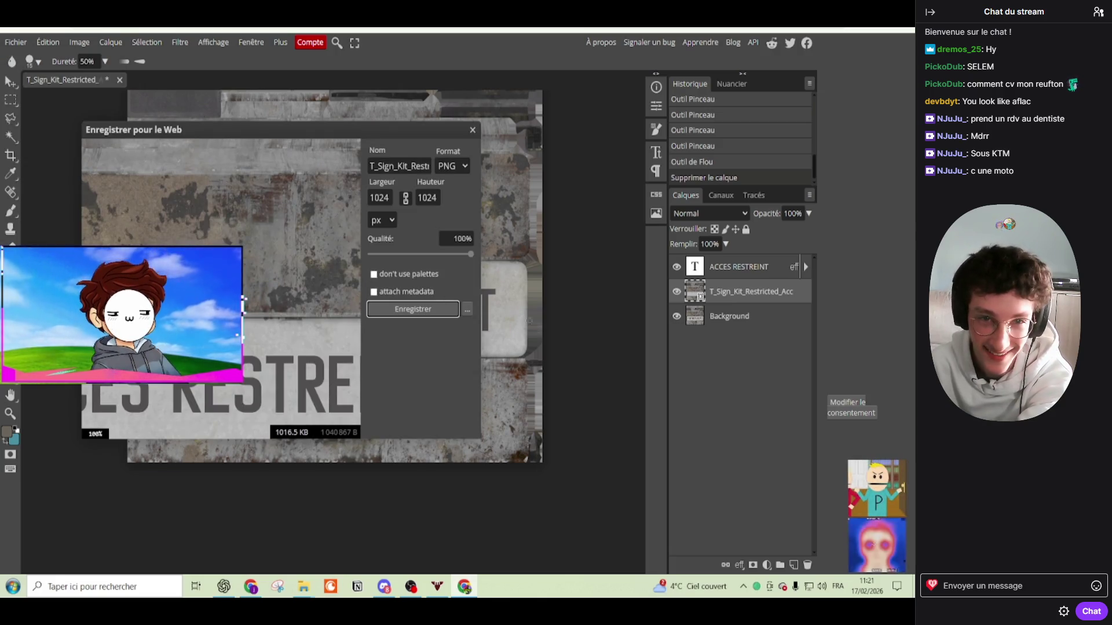
pyautogui.click(413, 309)
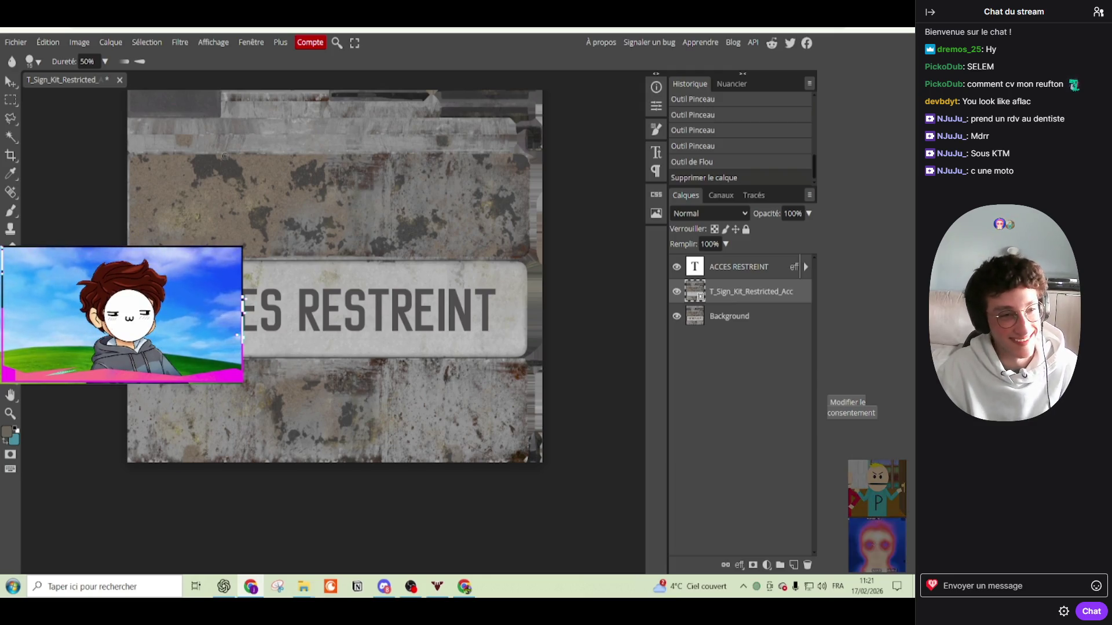
pyautogui.moveTo(751, 291); pyautogui.dragTo(278, 235)
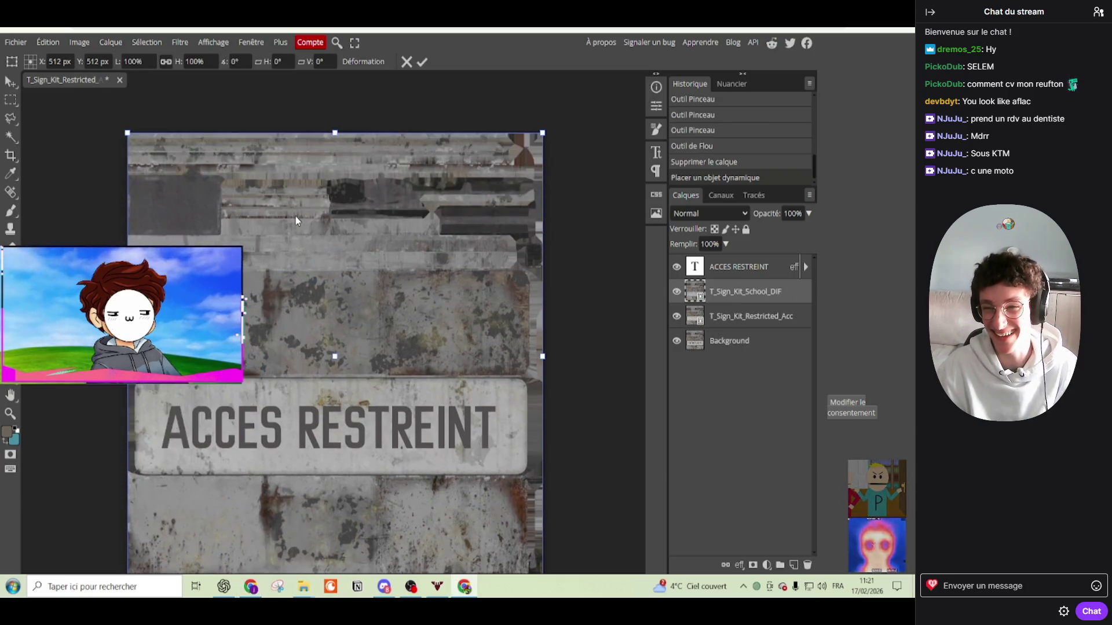
# Step: Open T_Sign_Kit_School_DIF.png in its own document and place the School texture on the canvas
pyautogui.scroll(-2, 295, 220)
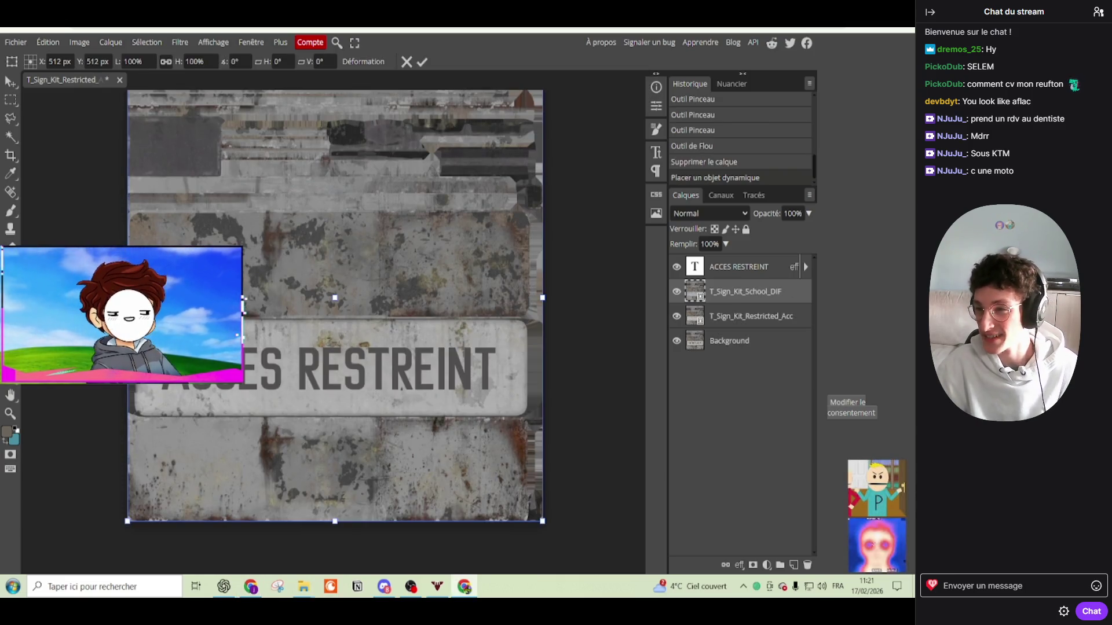
pyautogui.moveTo(318, 256); pyautogui.dragTo(204, 82)
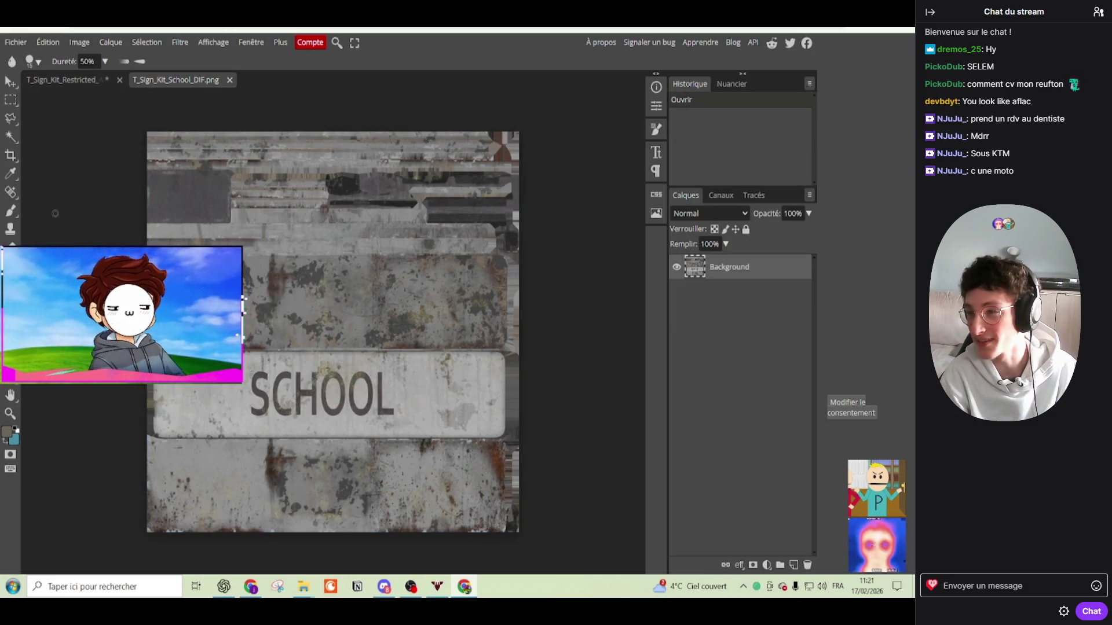
pyautogui.moveTo(70, 84); pyautogui.dragTo(269, 328)
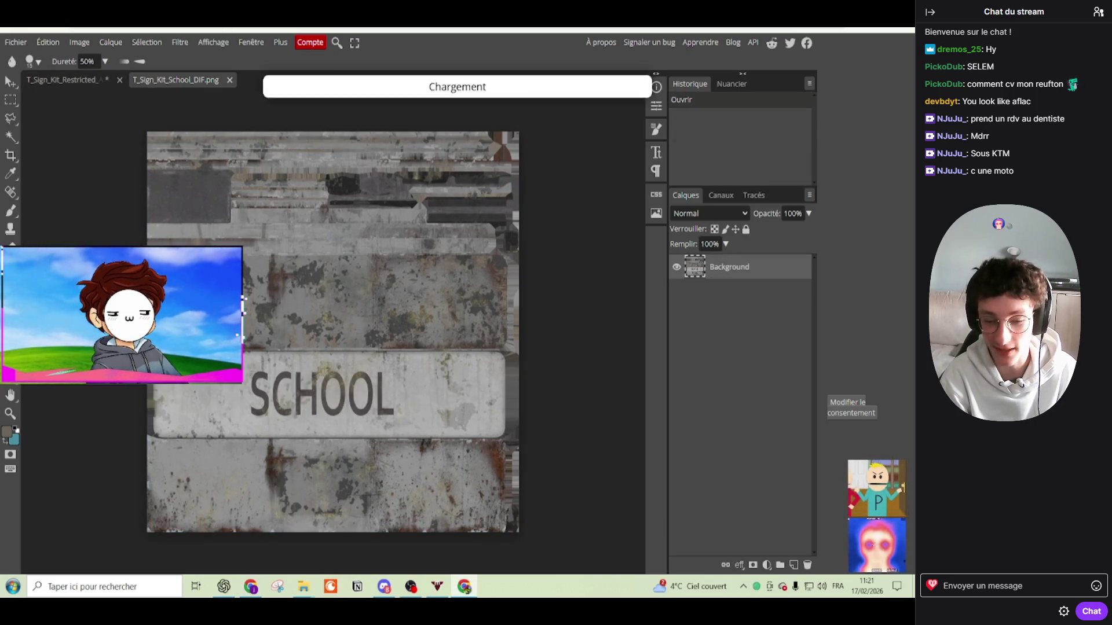
pyautogui.scroll(1, 278, 346)
# Step: Copy the ACCES RESTREINT text into the School document, hide the placed texture, and move the text below SCHOOL
pyautogui.click(62, 80)
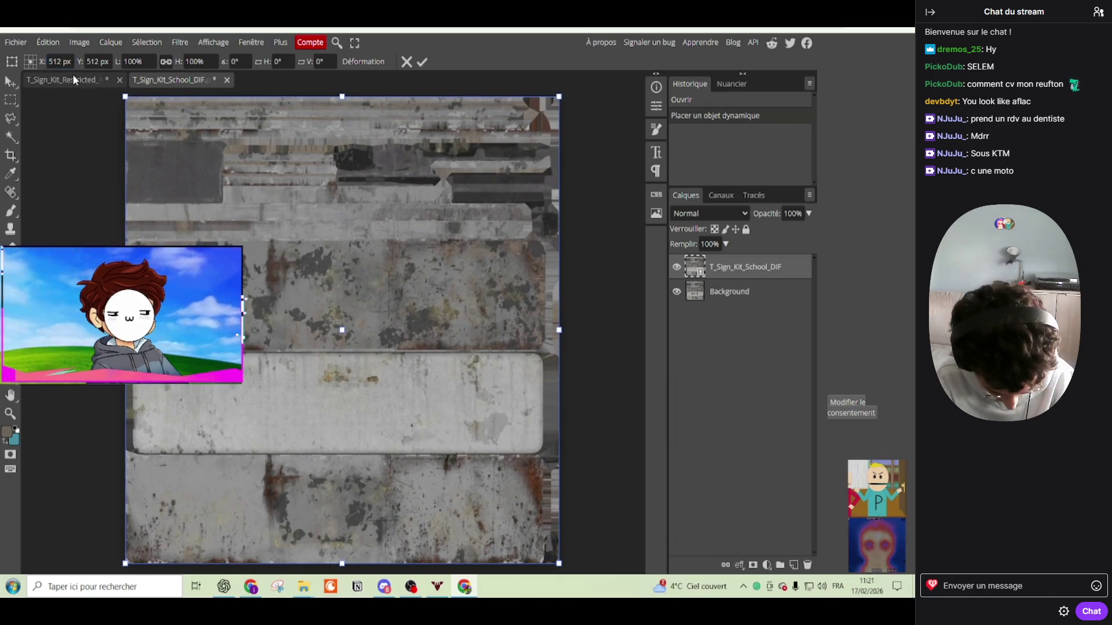
pyautogui.click(10, 82)
pyautogui.click(385, 361)
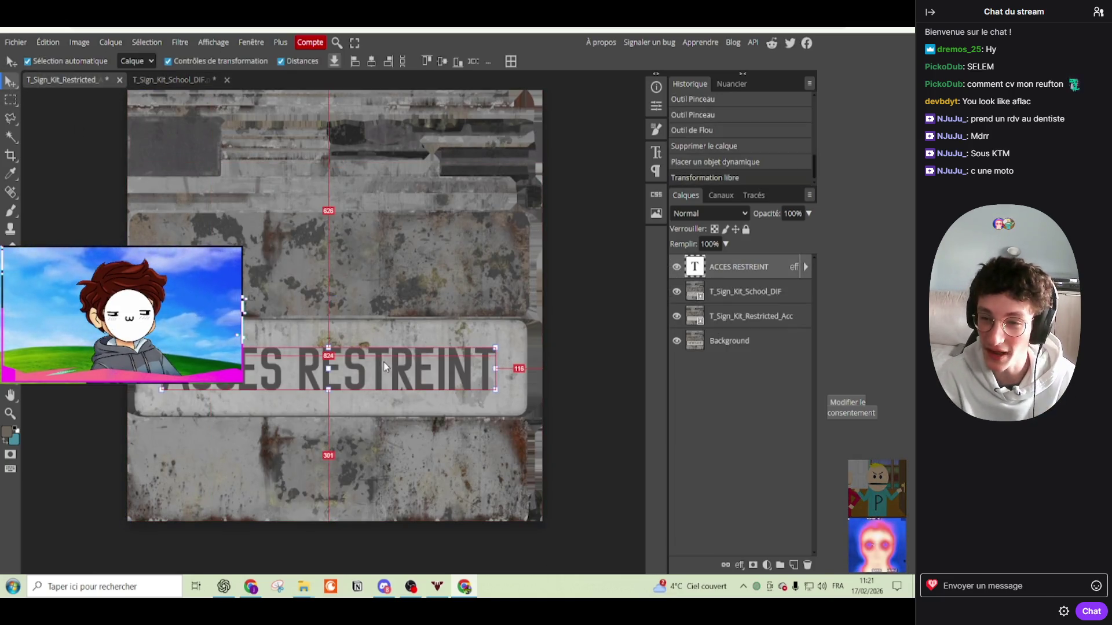
pyautogui.moveTo(384, 373)
pyautogui.mouseDown()
pyautogui.moveTo(210, 78)
pyautogui.moveTo(366, 347)
pyautogui.mouseUp()
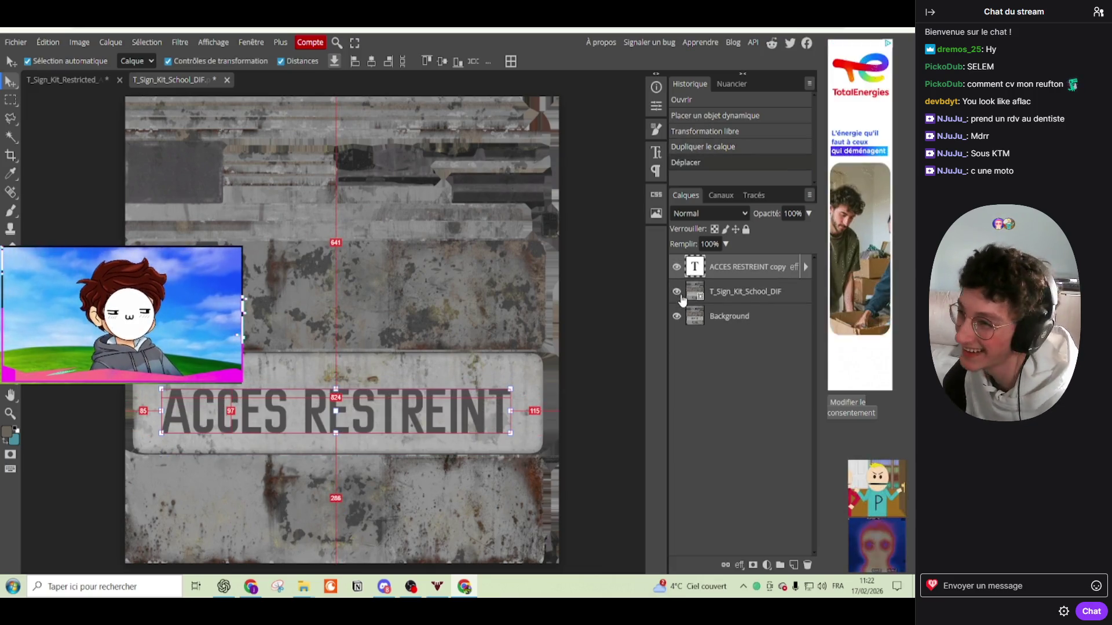
pyautogui.click(676, 291)
pyautogui.scroll(2, 383, 369)
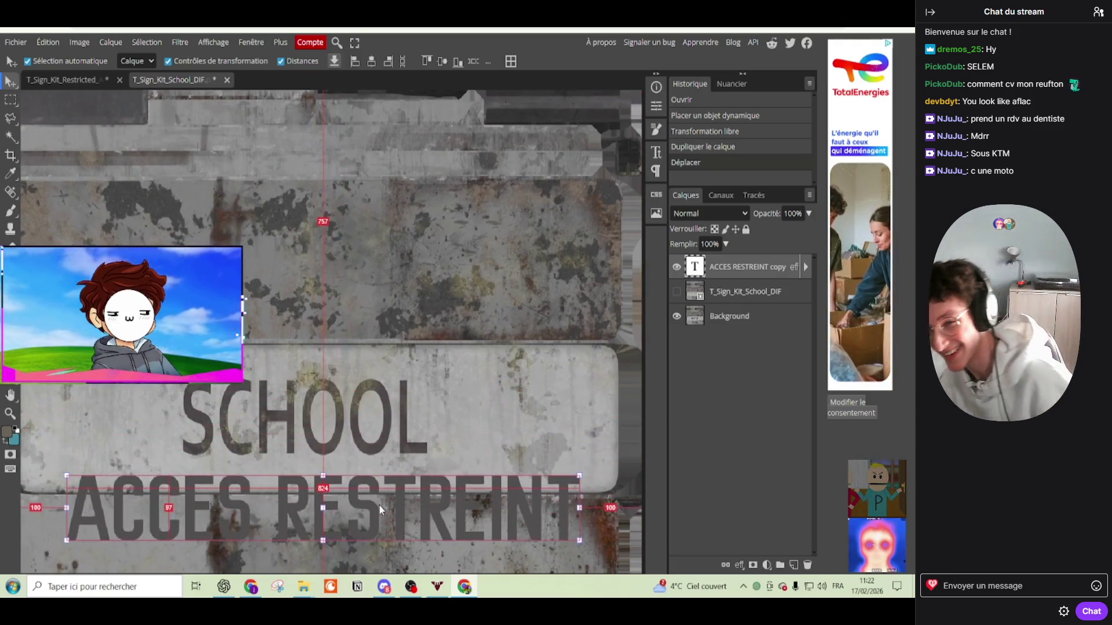
pyautogui.moveTo(368, 432); pyautogui.dragTo(377, 499)
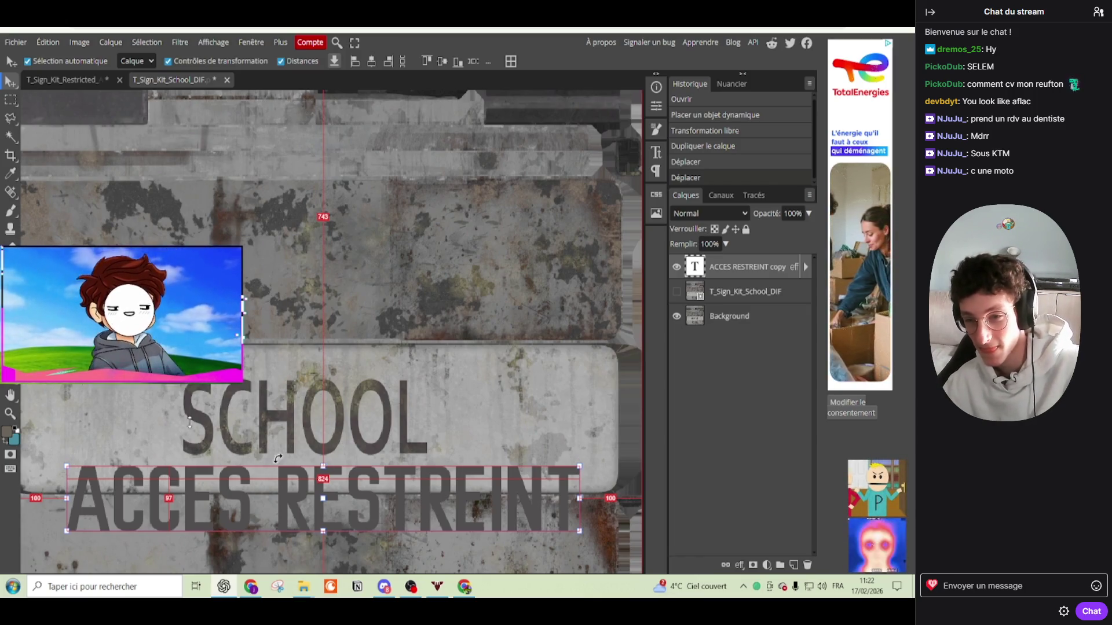
pyautogui.press('t')
pyautogui.click(486, 524)
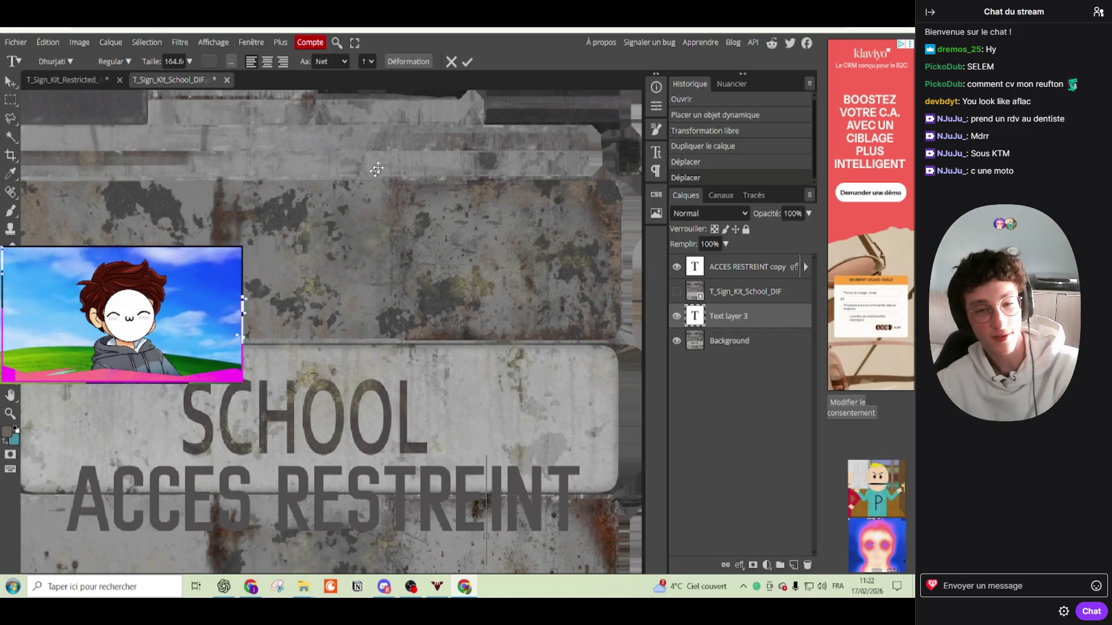
# Step: Replace the copied ACCES RESTREINT text with 'ECOLE'
pyautogui.press('Escape')
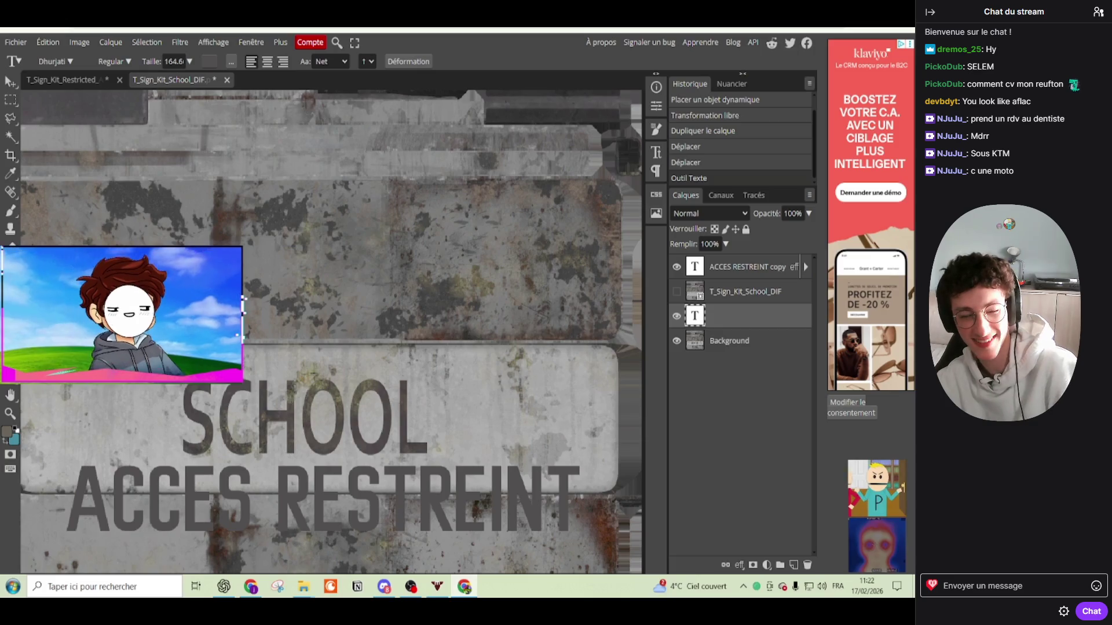
pyautogui.click(315, 505)
pyautogui.hotkey('ctrl', 'a')
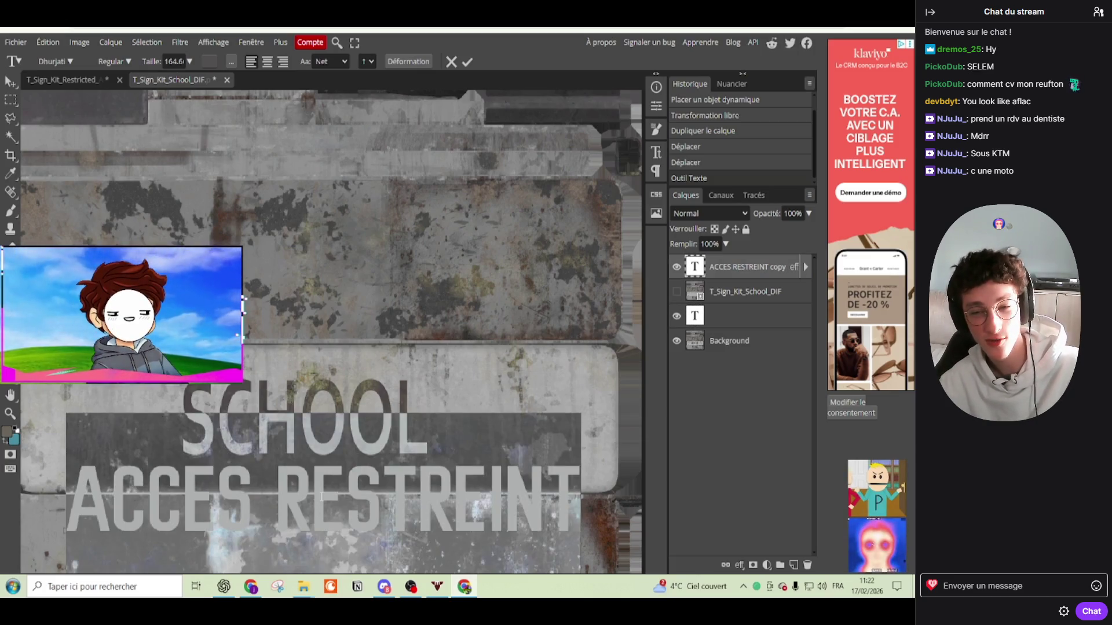
pyautogui.write('e')
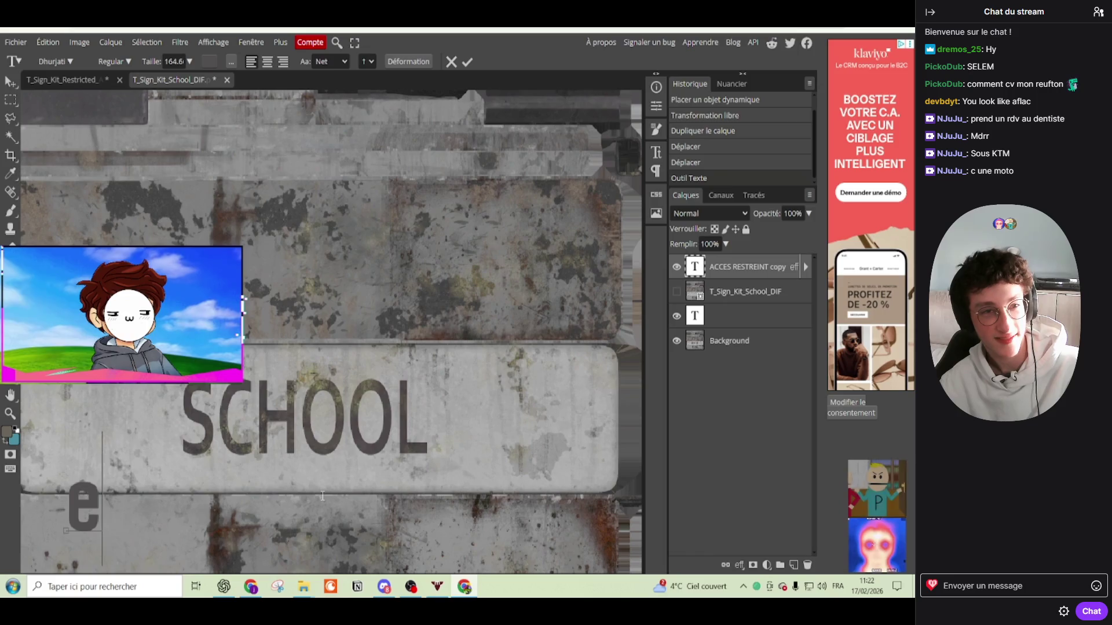
pyautogui.press('BackSpace')
pyautogui.write('ECOLE')
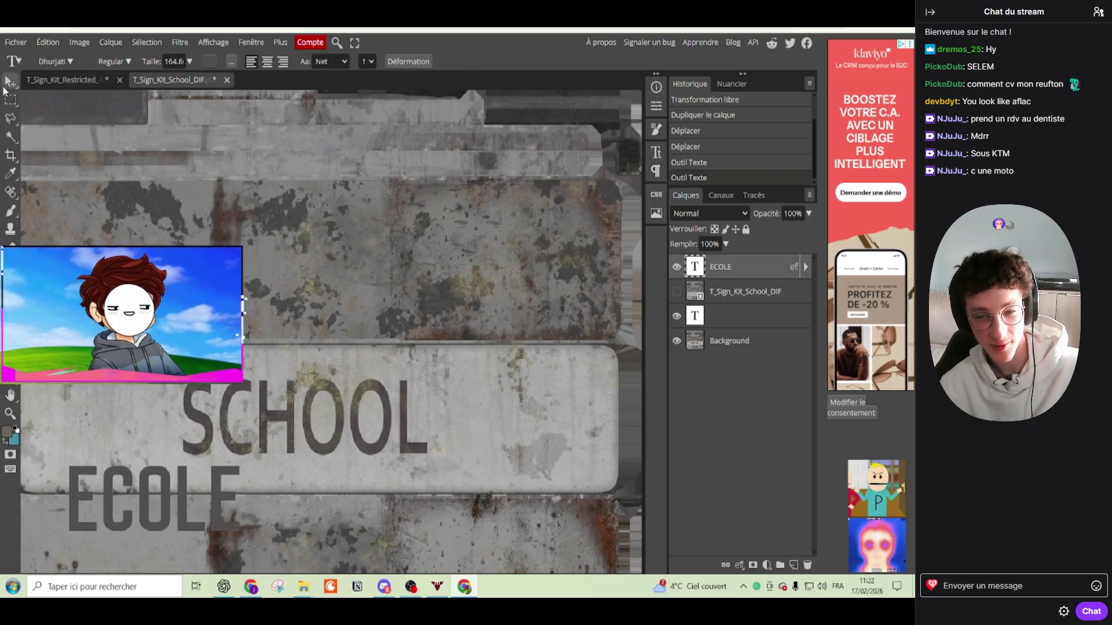
# Step: Move ECOLE onto the SCHOOL lettering and stretch it wider and taller to cover it
pyautogui.click(11, 81)
pyautogui.moveTo(204, 512); pyautogui.dragTo(318, 434)
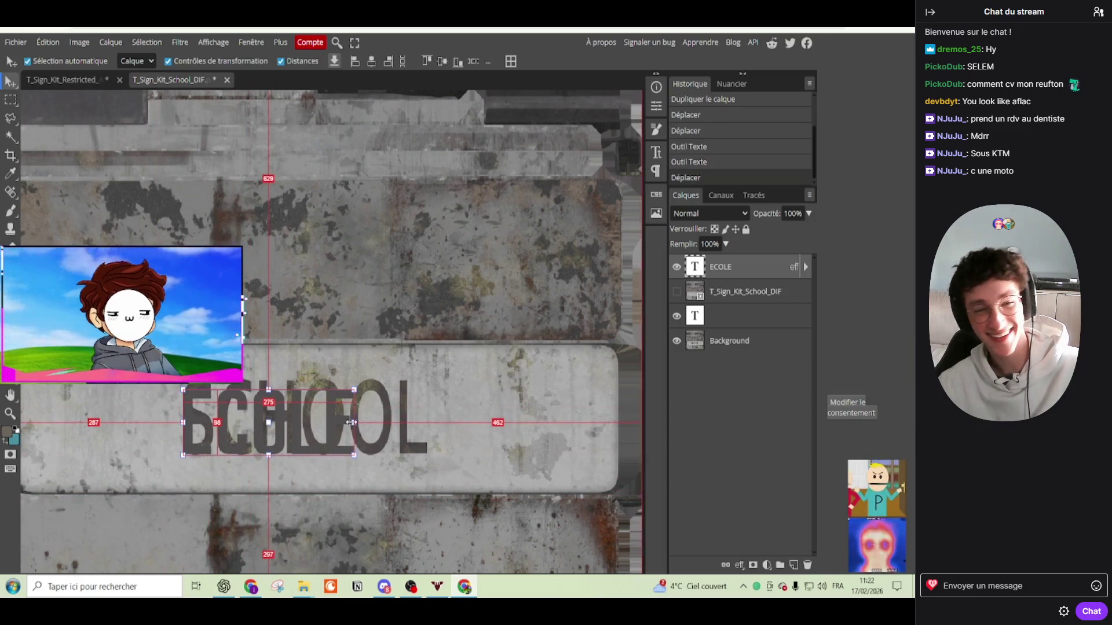
pyautogui.moveTo(351, 423); pyautogui.dragTo(427, 426)
pyautogui.moveTo(313, 389); pyautogui.dragTo(317, 377)
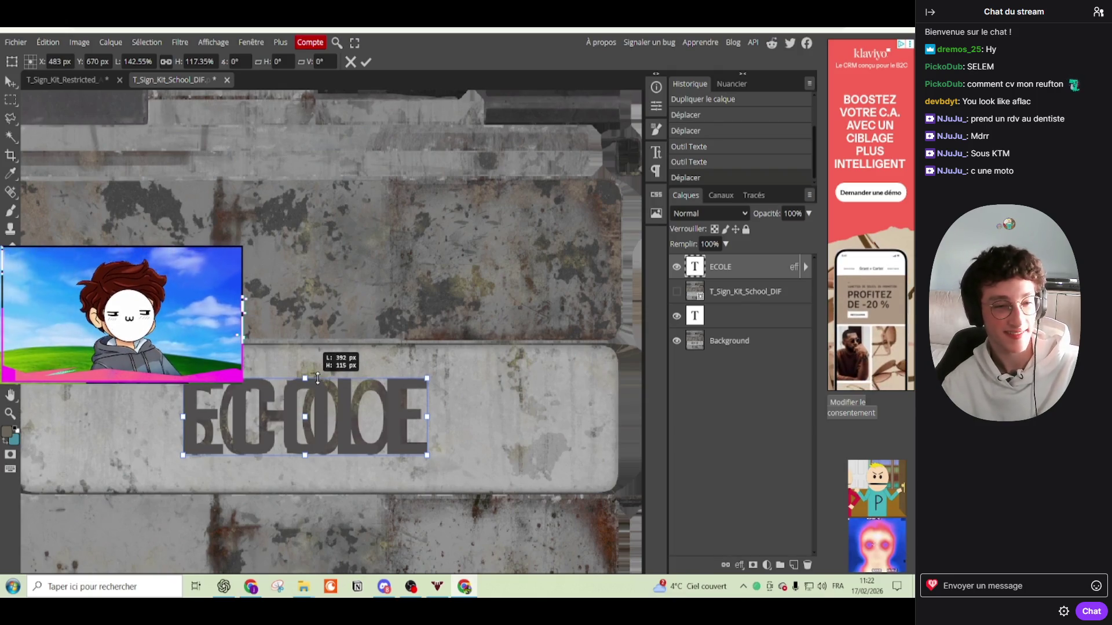
pyautogui.press('Return')
# Step: Show the T_Sign_Kit_School_DIF layer again and nudge ECOLE into alignment over the sign
pyautogui.click(257, 336)
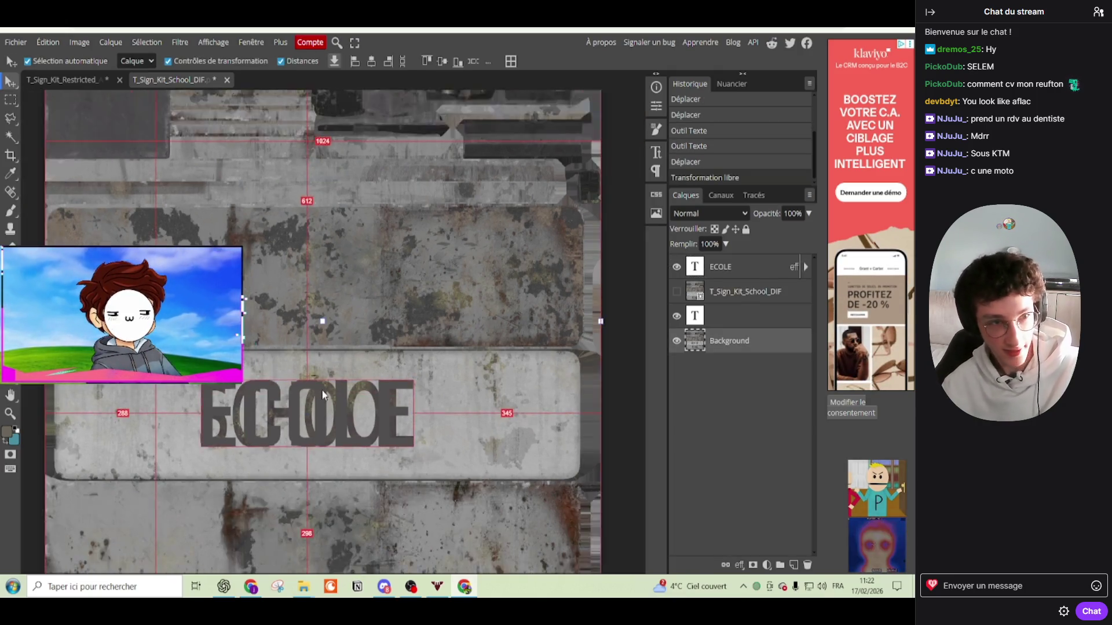
pyautogui.scroll(3, 315, 418)
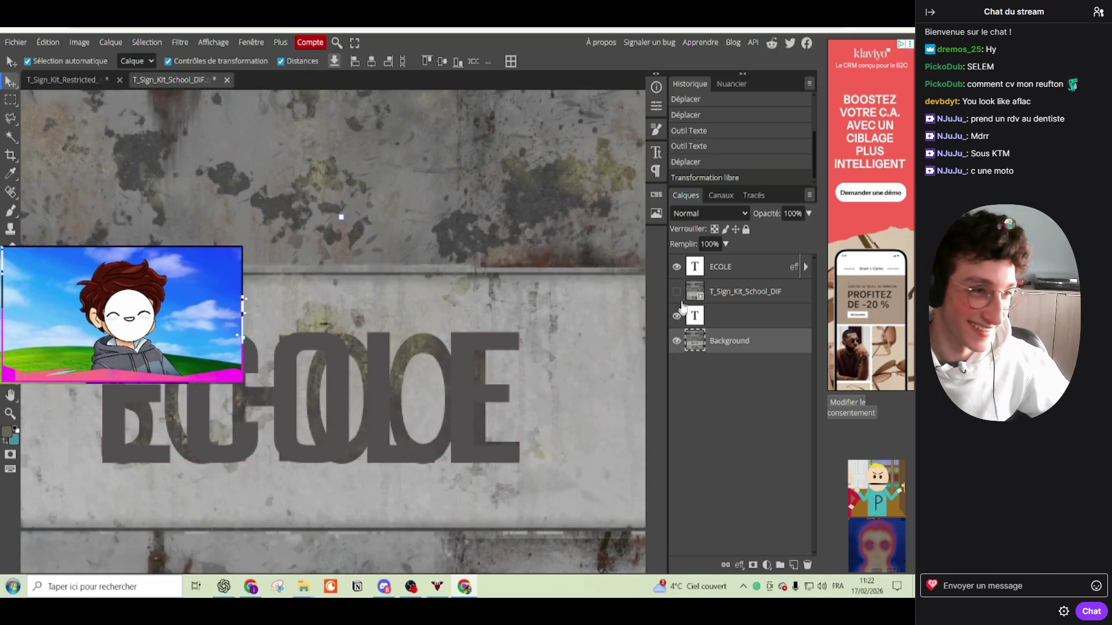
pyautogui.click(678, 294)
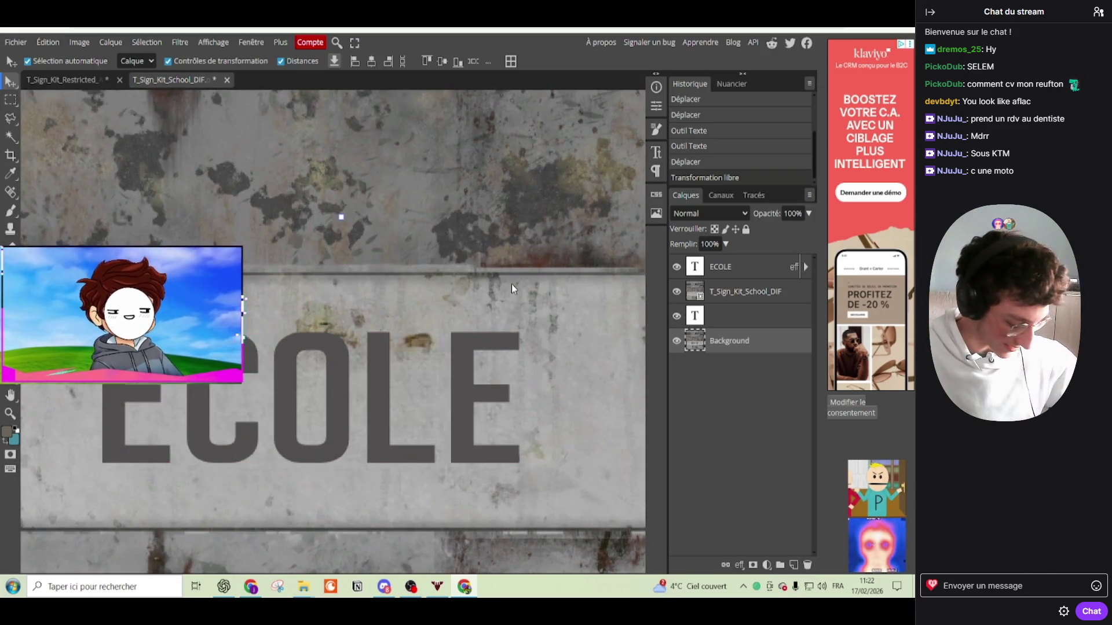
pyautogui.click(512, 284)
pyautogui.scroll(-3, 512, 283)
pyautogui.scroll(2, 530, 287)
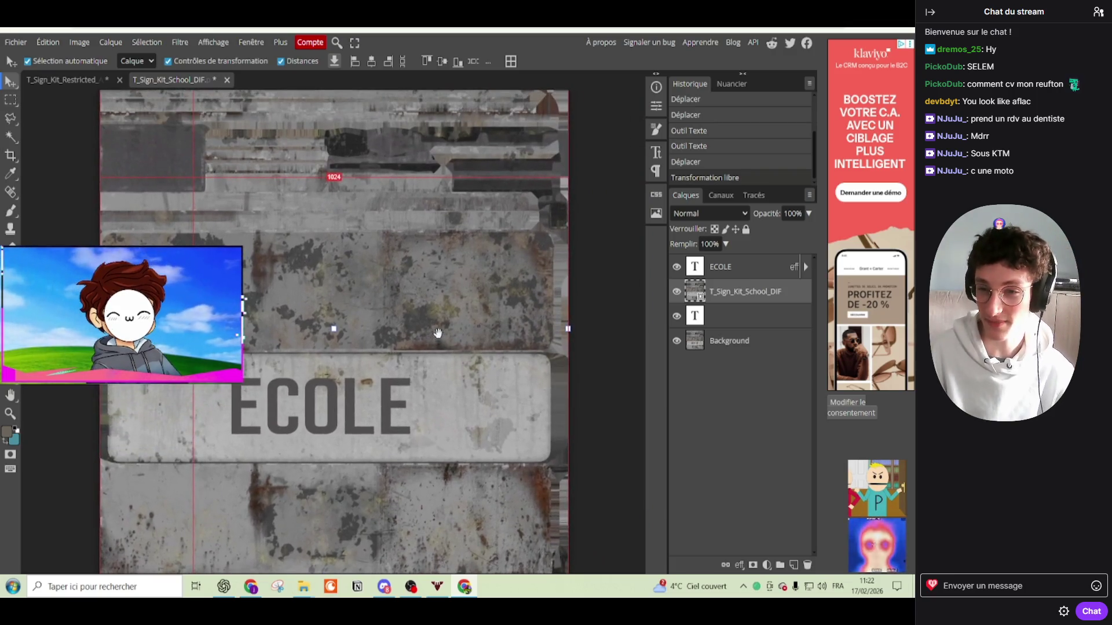
pyautogui.scroll(2, 345, 435)
pyautogui.scroll(2, 343, 400)
pyautogui.click(348, 391)
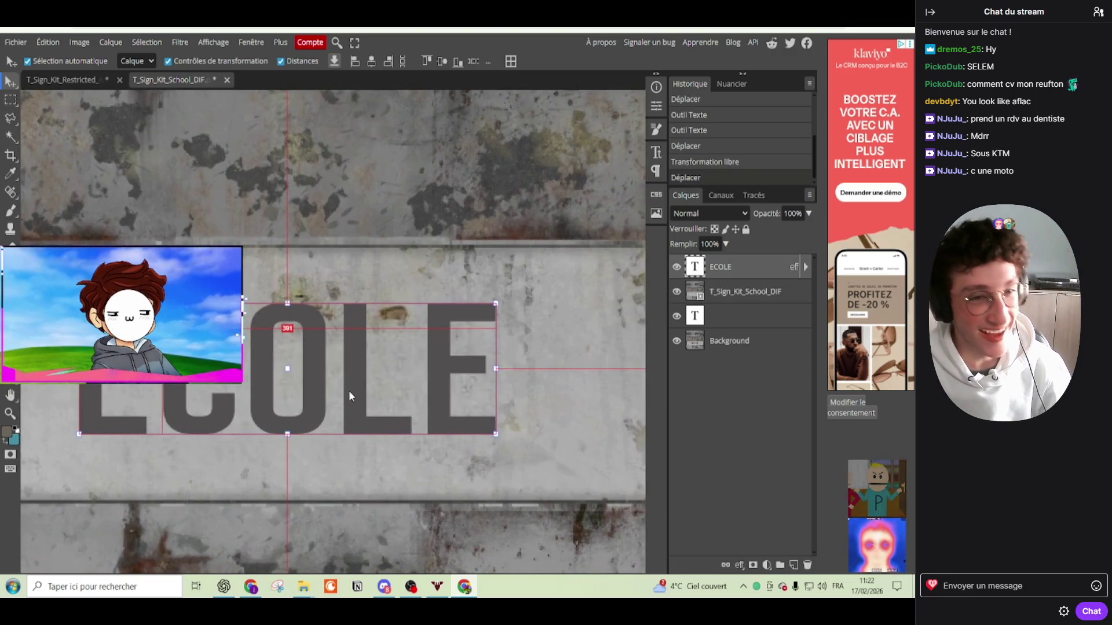
pyautogui.scroll(-1, 349, 388)
pyautogui.scroll(-1, 405, 386)
pyautogui.scroll(-2, 579, 385)
pyautogui.scroll(-1, 603, 383)
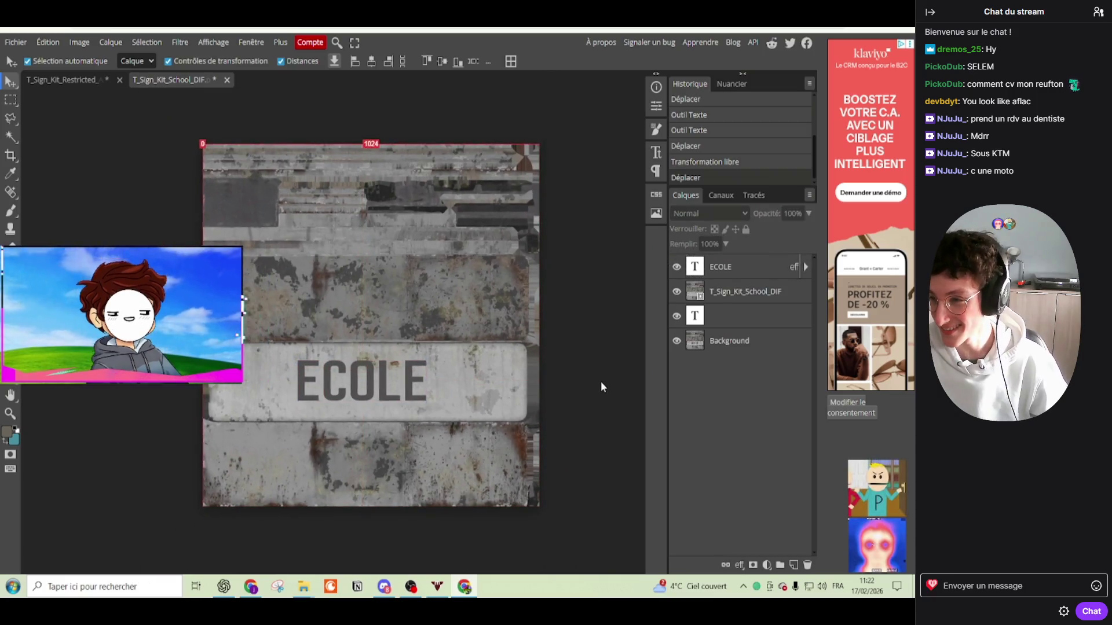
pyautogui.scroll(-1, 600, 381)
pyautogui.click(16, 42)
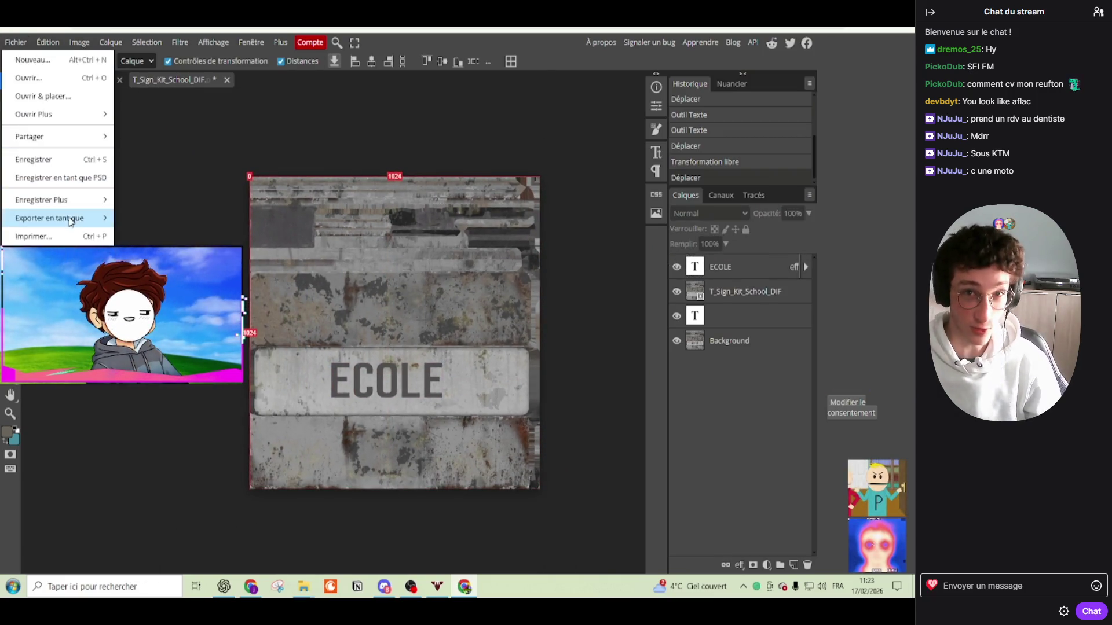
# Step: Export the ECOLE sign as a 1024×1024 PNG, then bring in the T_Sign_Kit_Danger_C_DIF texture
pyautogui.click(135, 220)
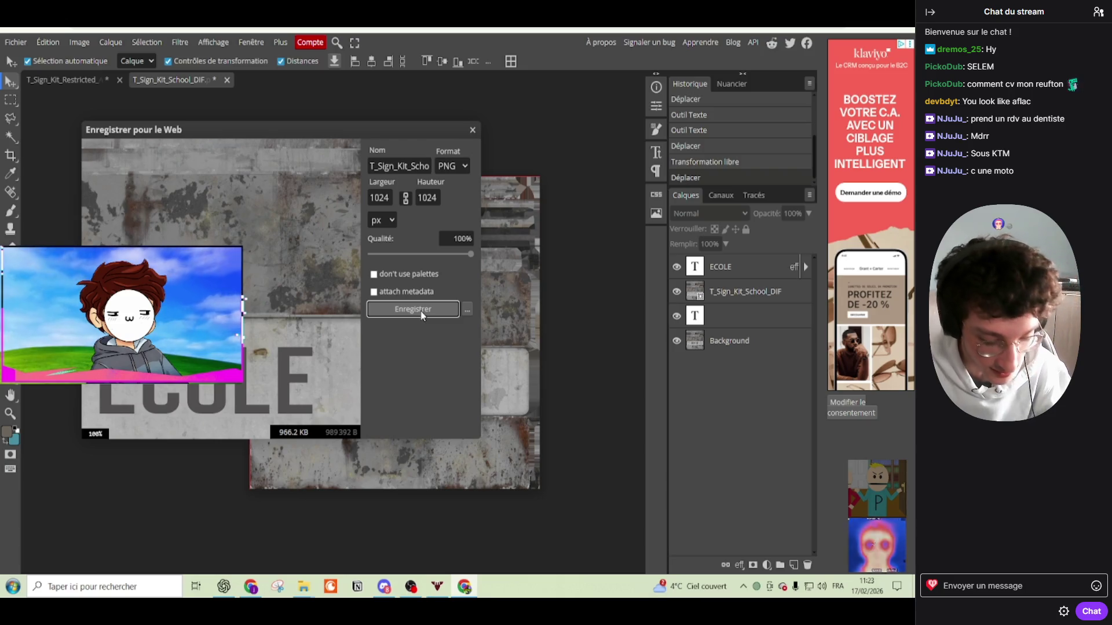
pyautogui.click(422, 311)
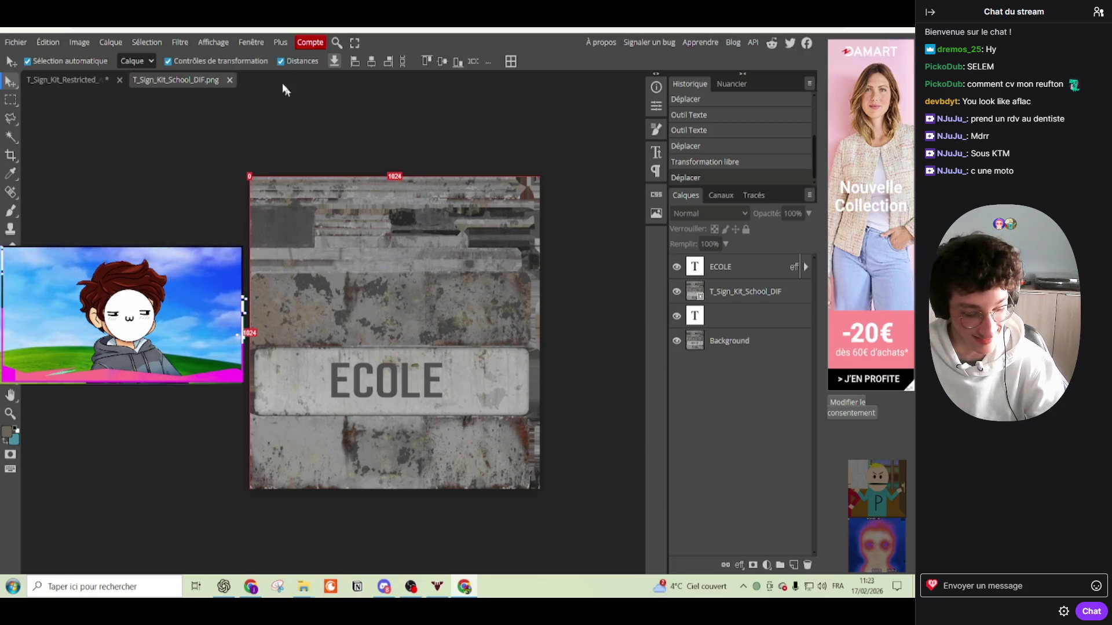
pyautogui.moveTo(312, 300); pyautogui.dragTo(280, 87)
# Step: Close the School and restricted-access sign documents without saving
pyautogui.click(229, 80)
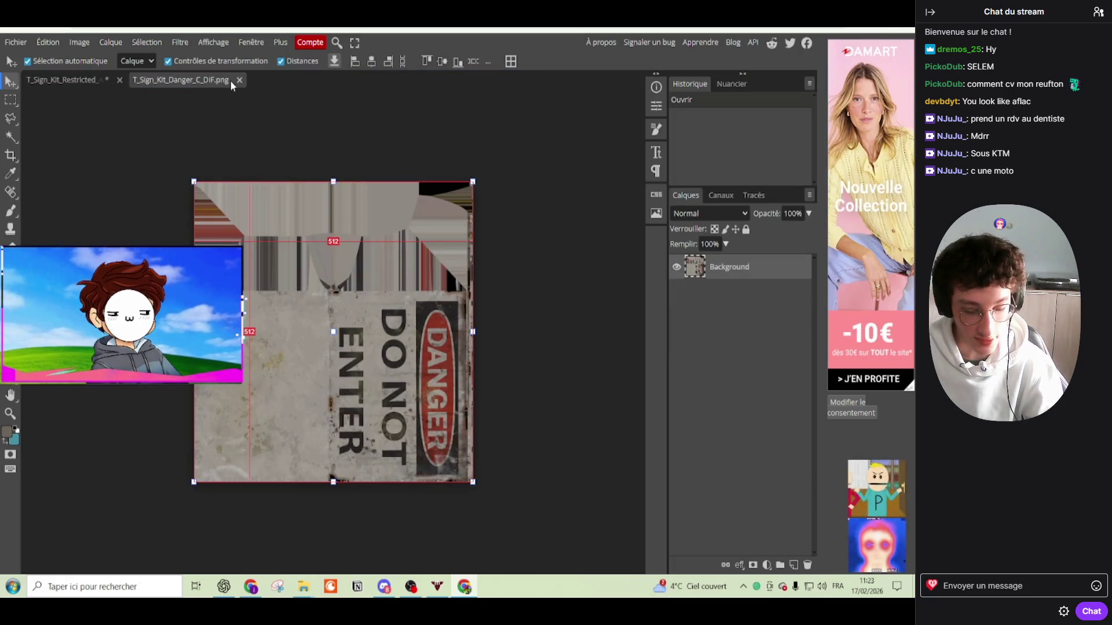
pyautogui.click(119, 80)
pyautogui.click(499, 117)
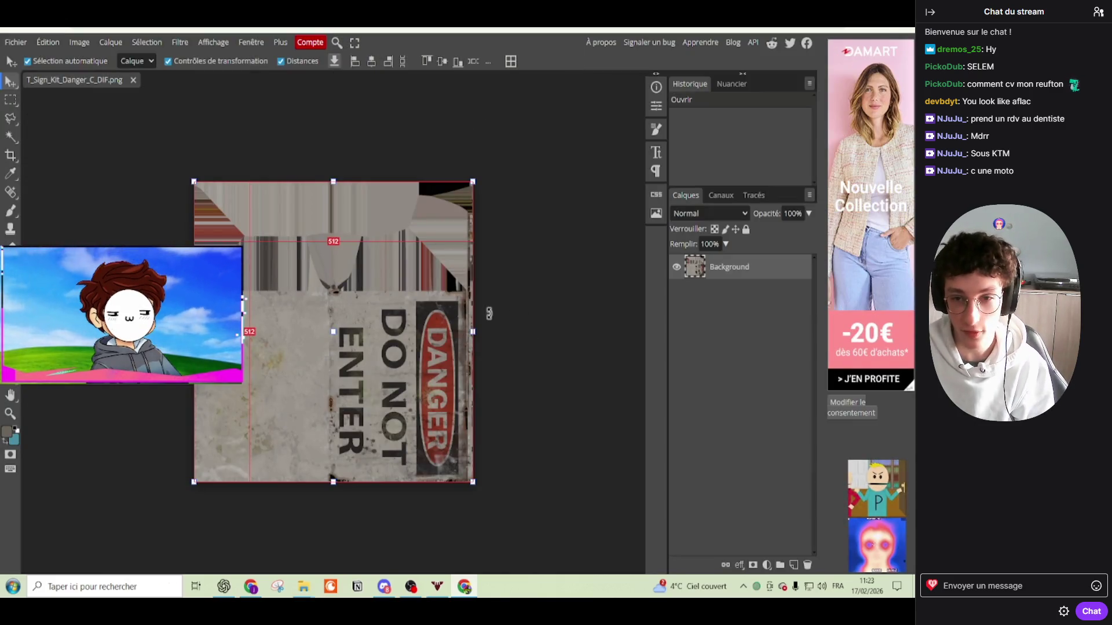
# Step: Rotate the Danger sign upright and add a #524f4f dark grey NE PAS ENTRER text layer
pyautogui.moveTo(484, 312); pyautogui.dragTo(314, 170)
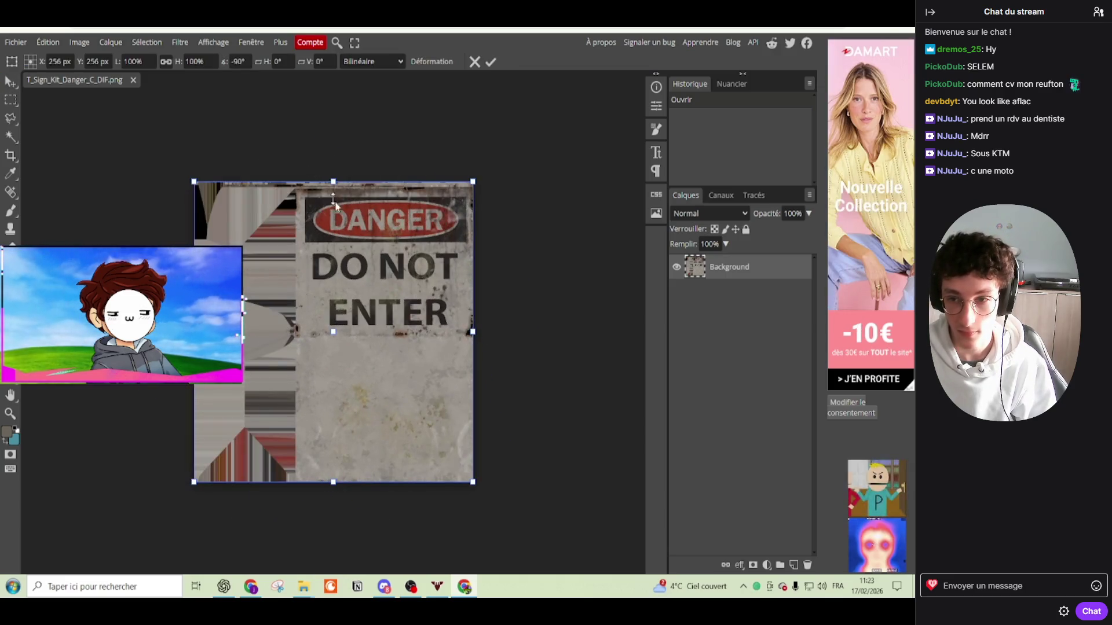
pyautogui.scroll(2, 335, 199)
pyautogui.scroll(3, 368, 252)
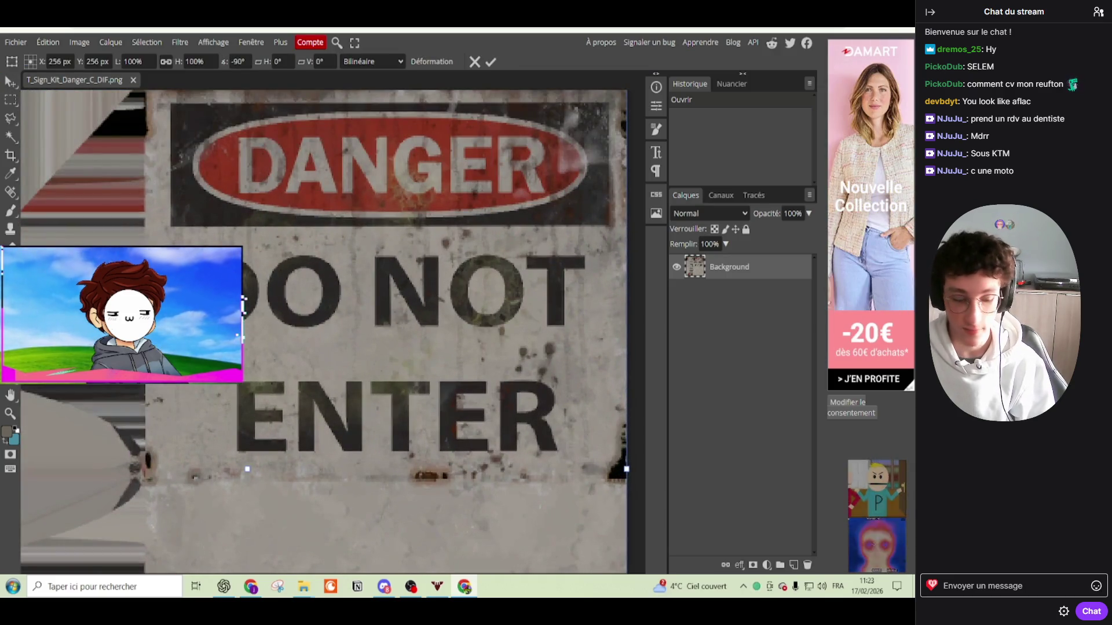
pyautogui.press('t')
pyautogui.click(209, 61)
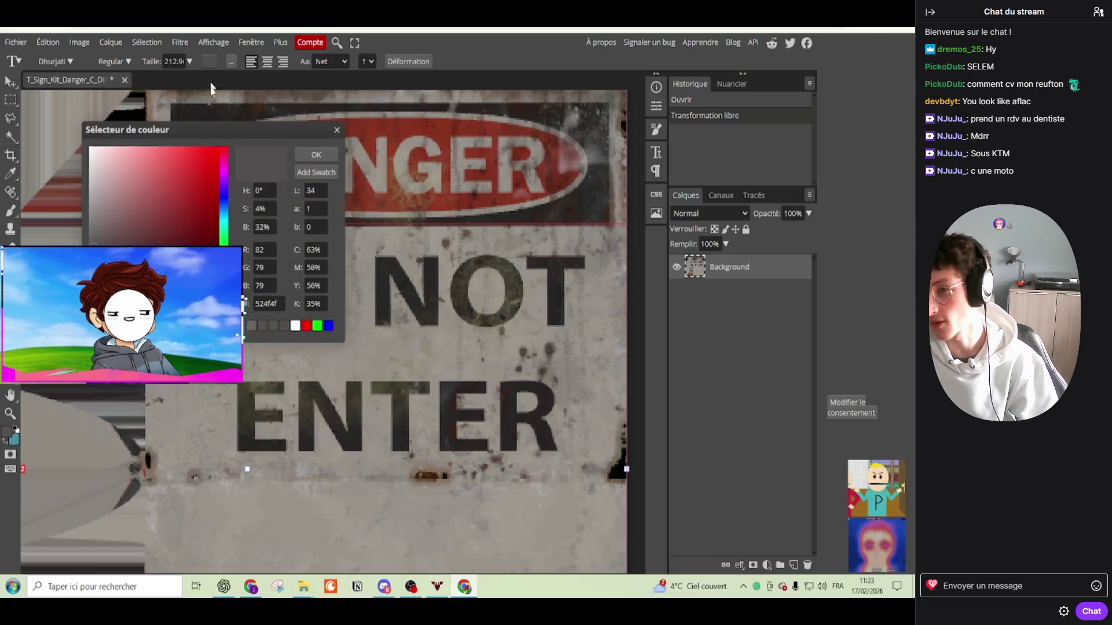
pyautogui.click(328, 163)
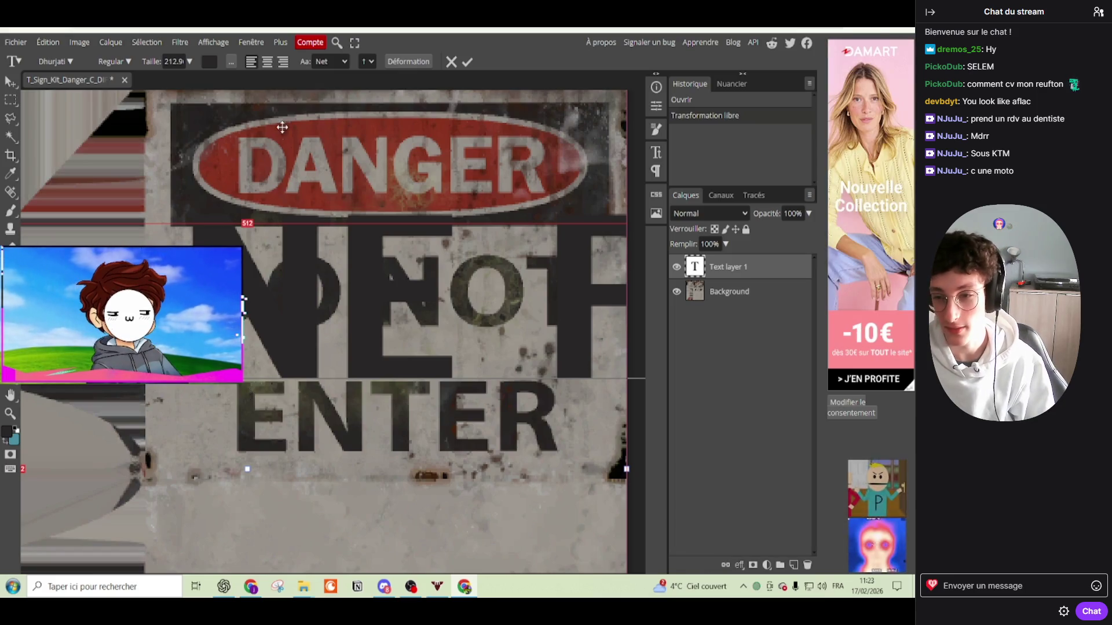
pyautogui.click(467, 62)
pyautogui.scroll(-5, 407, 207)
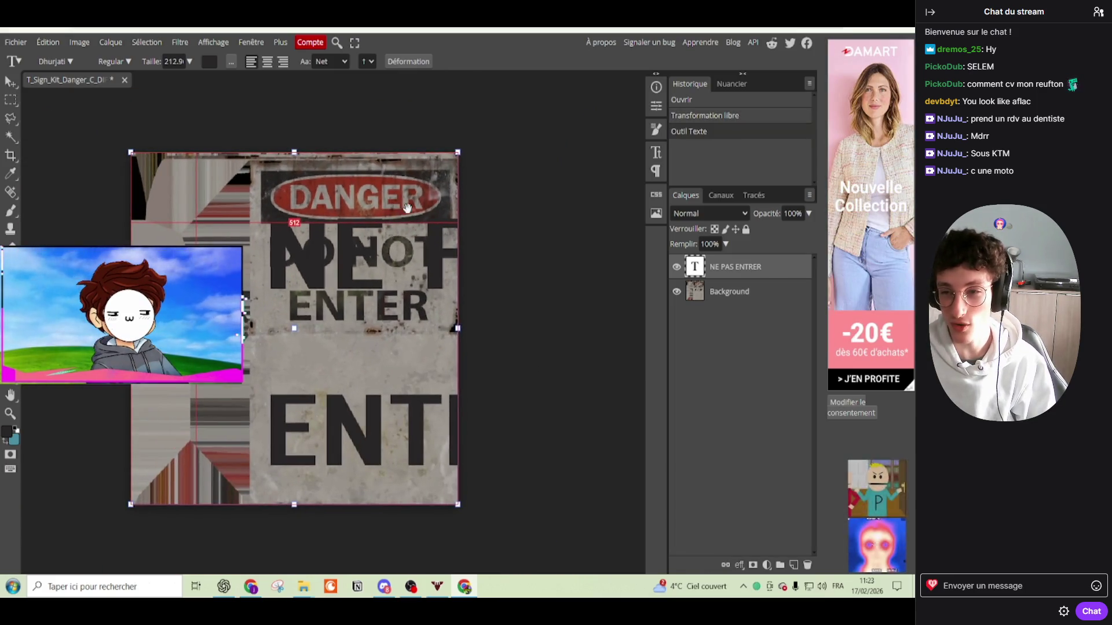
# Step: Scale NE PAS ENTRER to about 37%, stretch it wider, and move it below ENTER
pyautogui.press('v')
pyautogui.moveTo(456, 240)
pyautogui.mouseDown()
pyautogui.moveTo(328, 248)
pyautogui.moveTo(366, 336)
pyautogui.mouseUp()
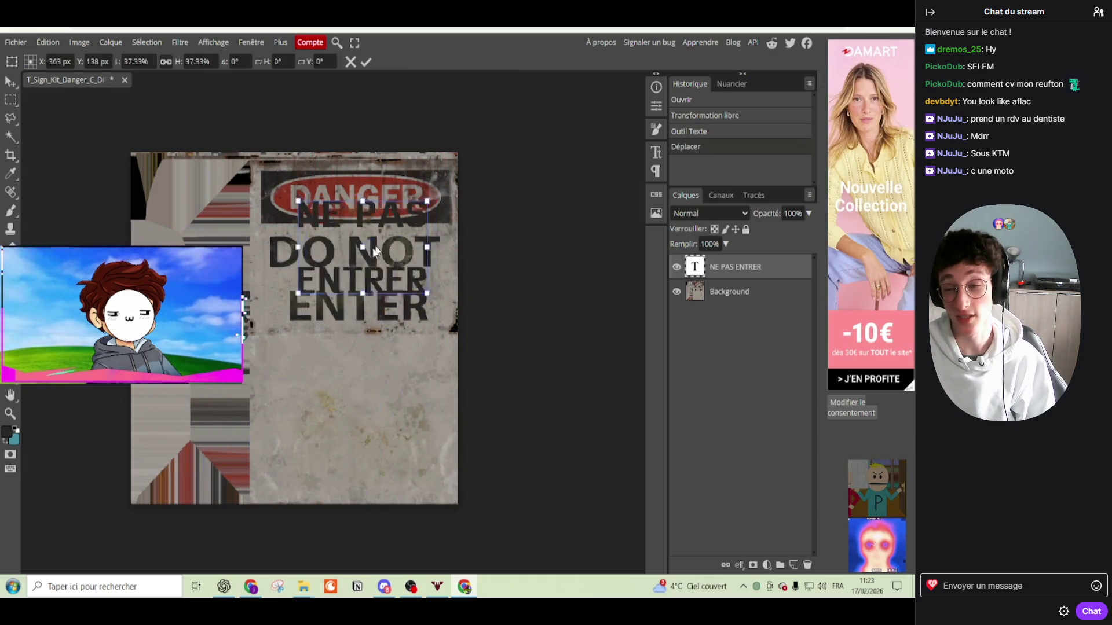
pyautogui.moveTo(366, 382); pyautogui.dragTo(351, 282)
pyautogui.moveTo(335, 329); pyautogui.dragTo(335, 321)
pyautogui.scroll(3, 370, 312)
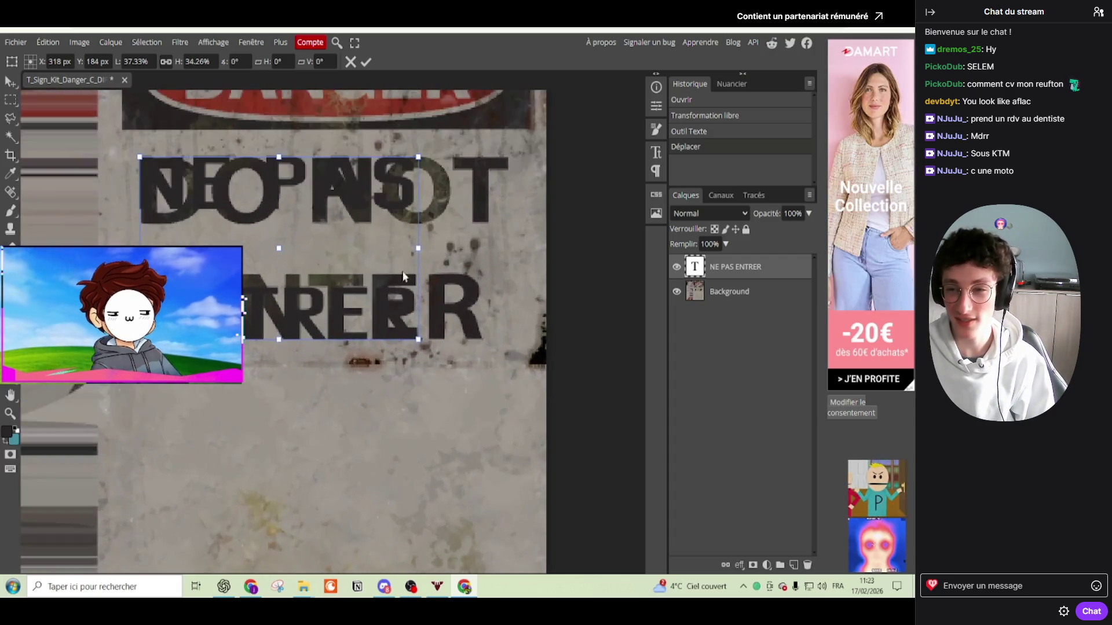
pyautogui.moveTo(417, 244); pyautogui.dragTo(515, 252)
pyautogui.moveTo(278, 234)
pyautogui.mouseDown()
pyautogui.moveTo(258, 438)
pyautogui.moveTo(259, 428)
pyautogui.mouseUp()
# Step: Edit the text so NE PAS sits on a line above ENTRER
pyautogui.doubleClick(329, 411)
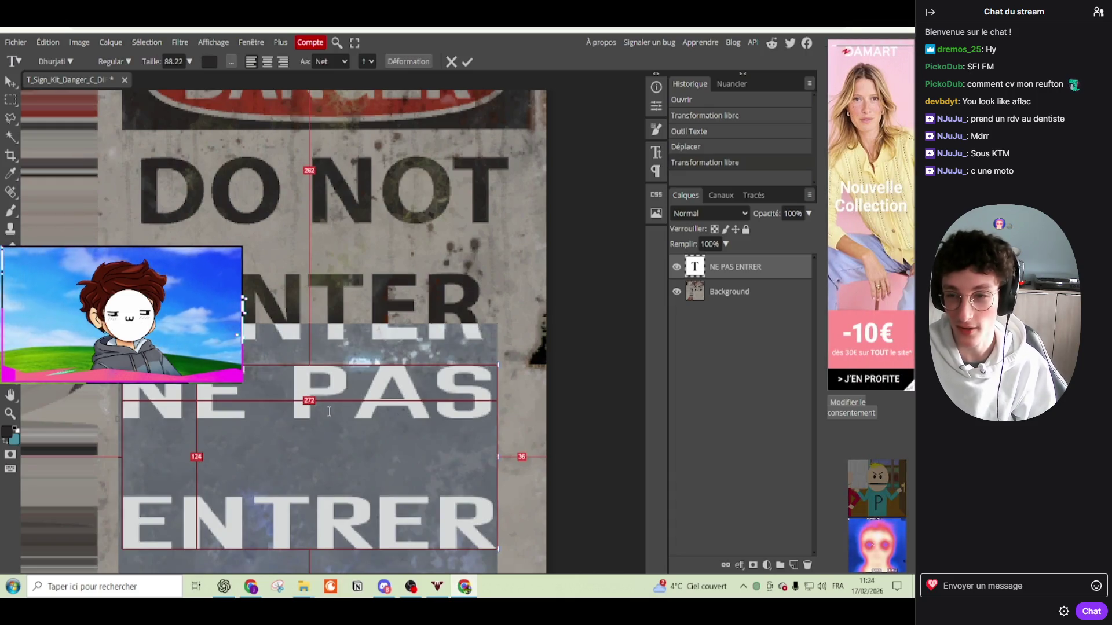
pyautogui.click(353, 399)
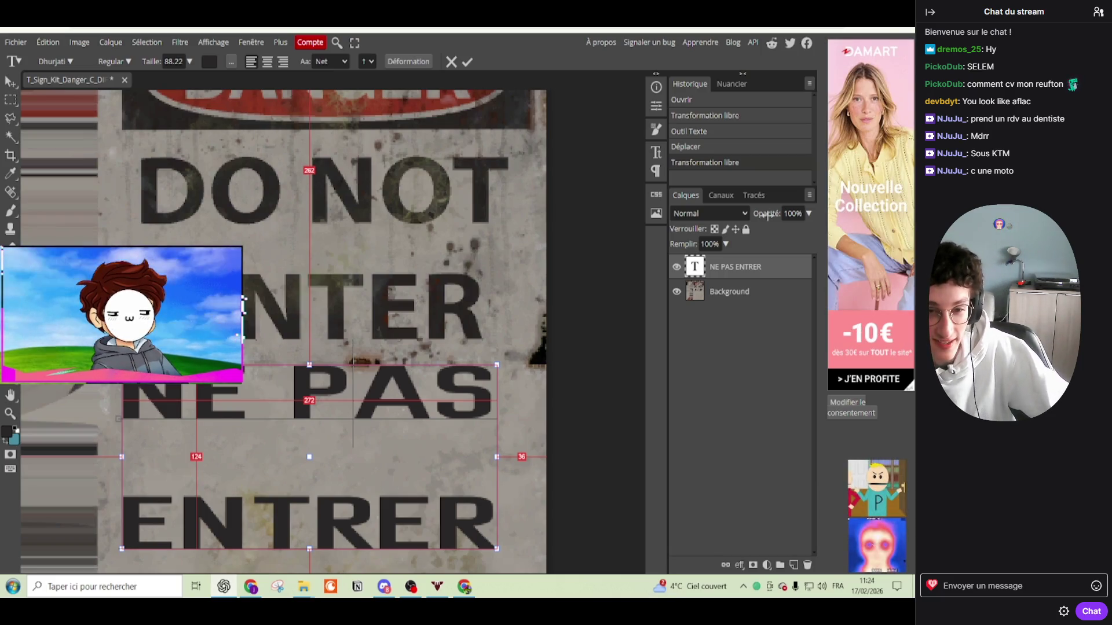
pyautogui.rightClick(686, 518)
# Step: In DevTools, select the ad image and delete its src address
pyautogui.click(757, 507)
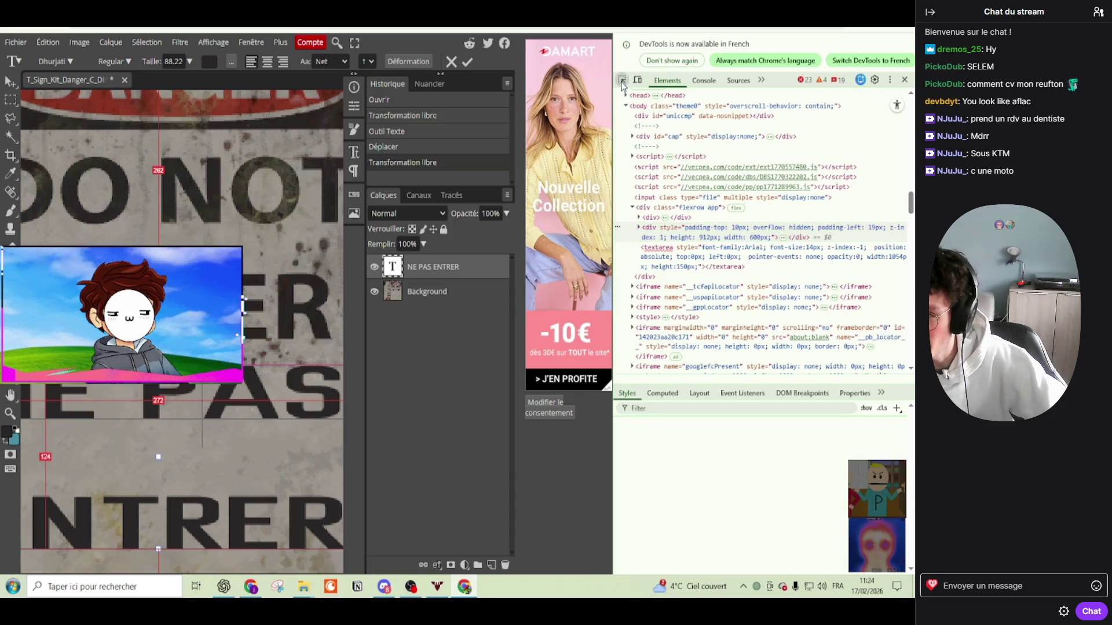
pyautogui.click(584, 105)
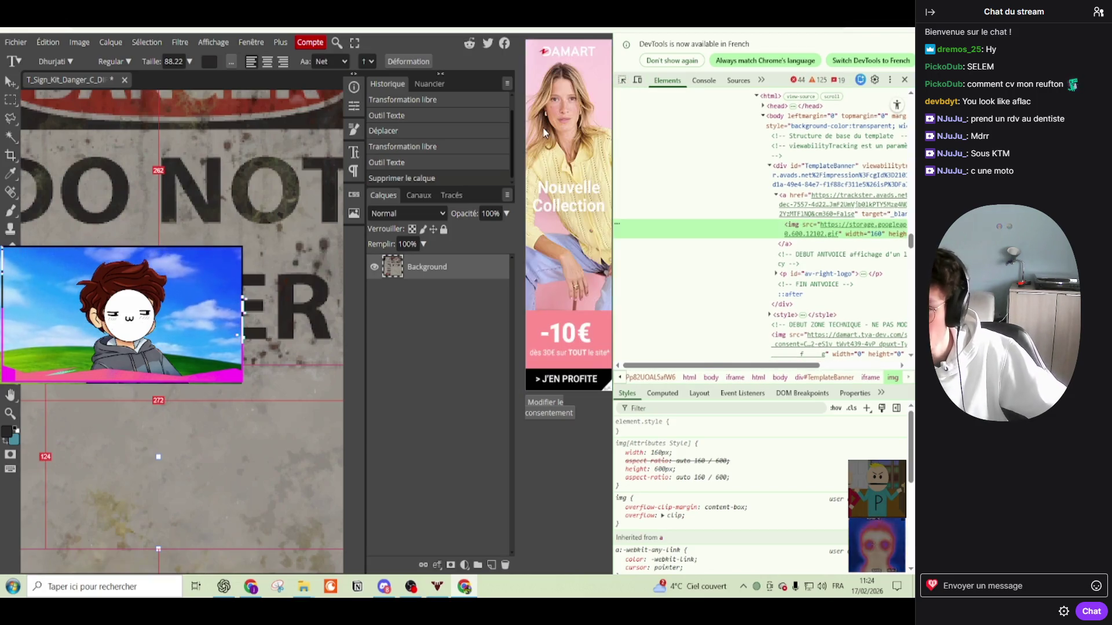
pyautogui.rightClick(763, 230)
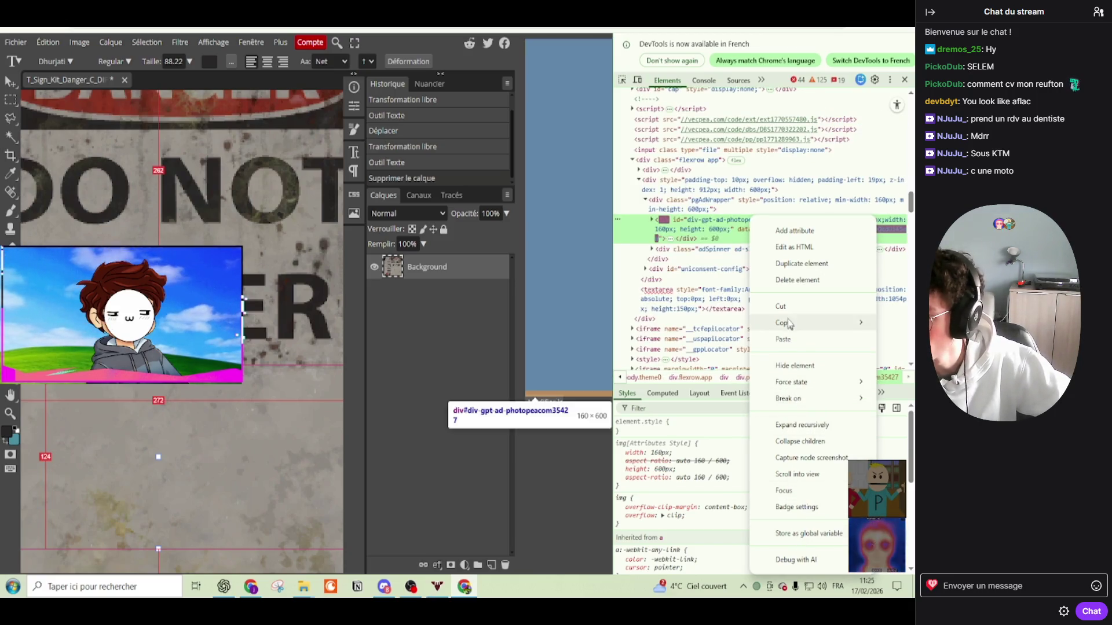
pyautogui.press('Escape')
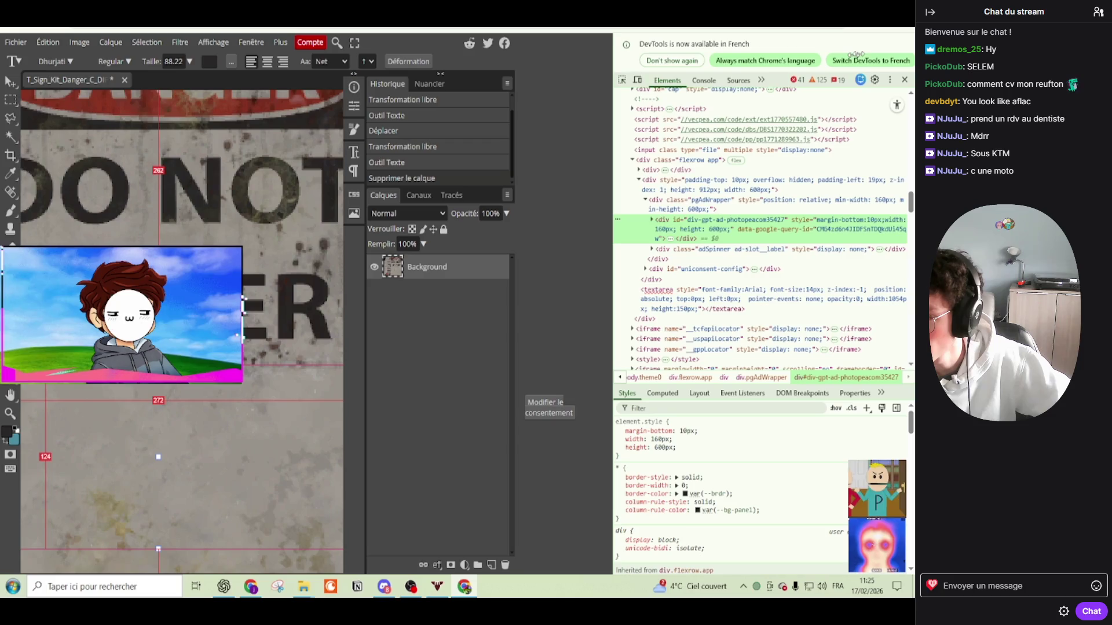
pyautogui.click(622, 80)
pyautogui.click(567, 203)
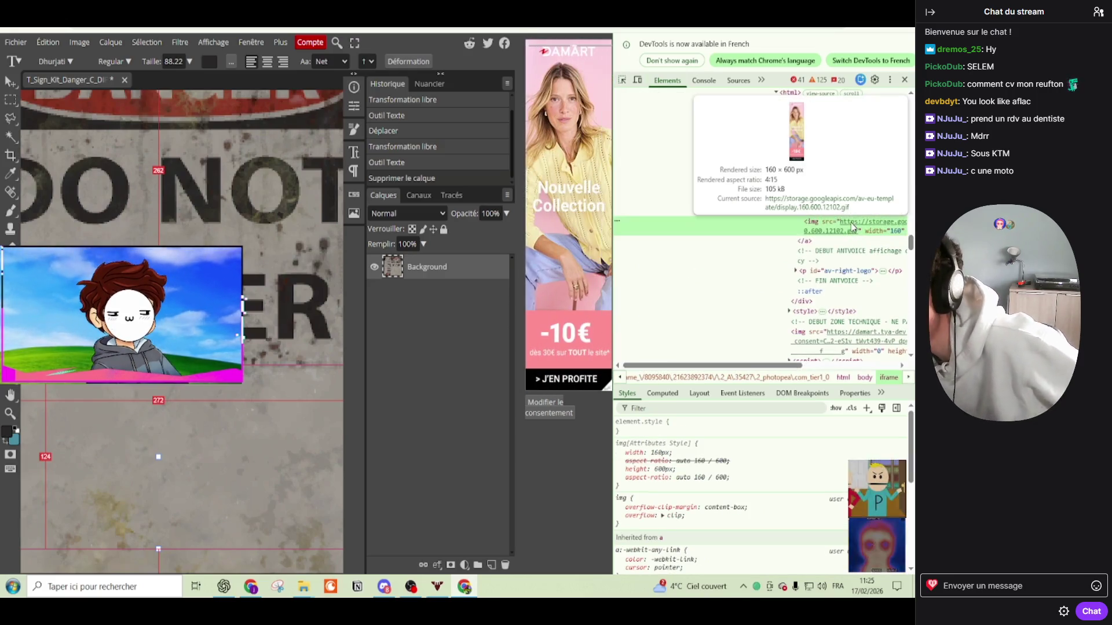
pyautogui.doubleClick(851, 227)
pyautogui.press('BackSpace')
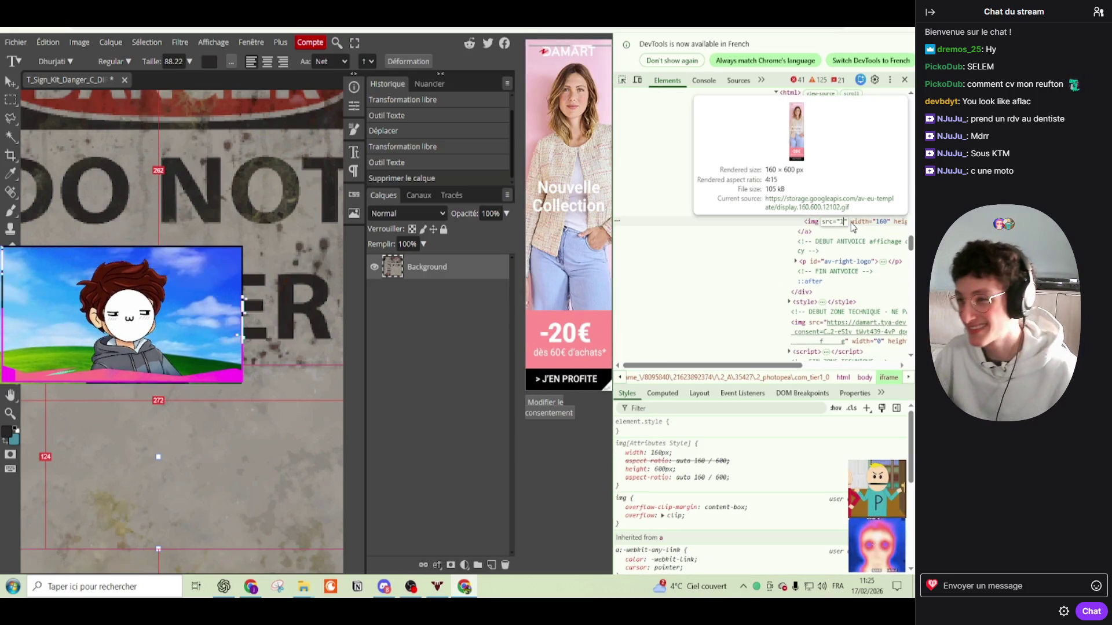
pyautogui.press('Return')
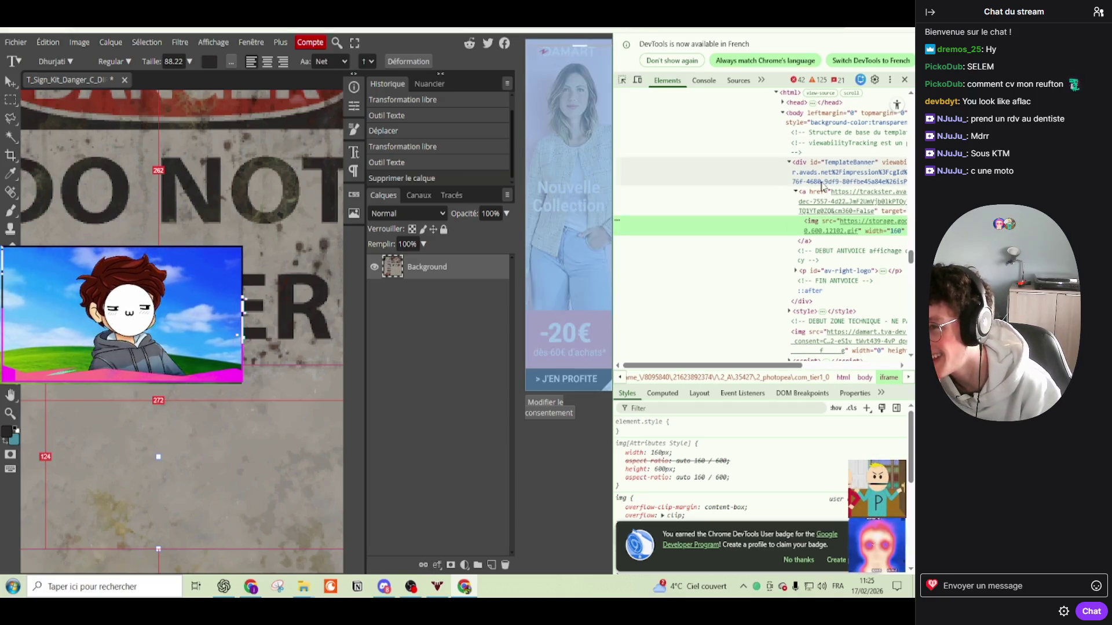
# Step: Hide the ad container div with H and close DevTools
pyautogui.moveTo(848, 222)
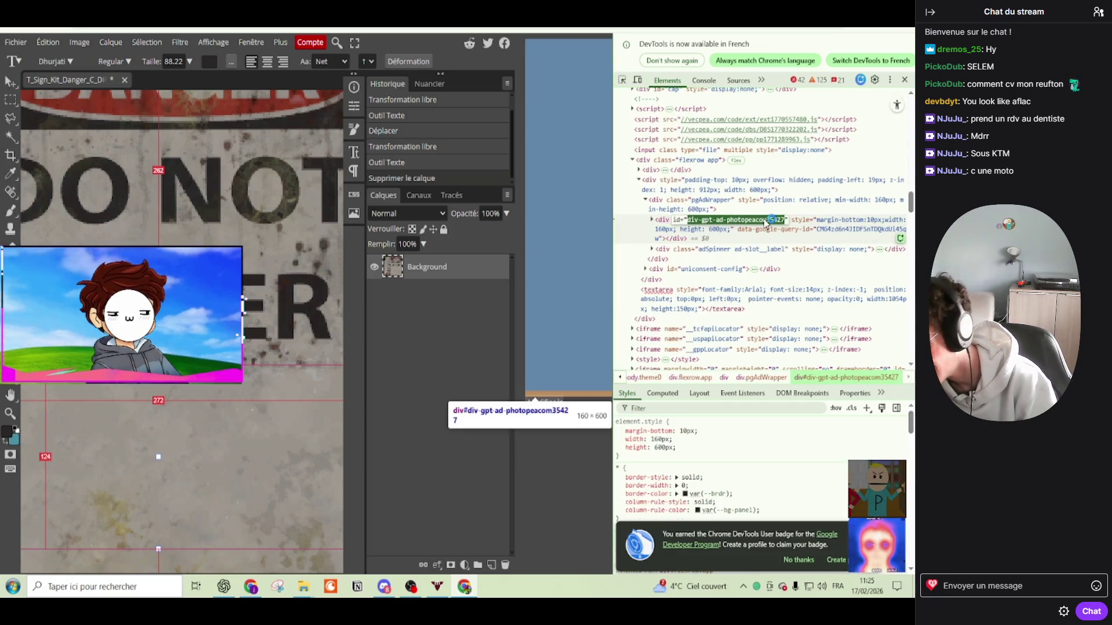
pyautogui.press('Escape')
pyautogui.press('h')
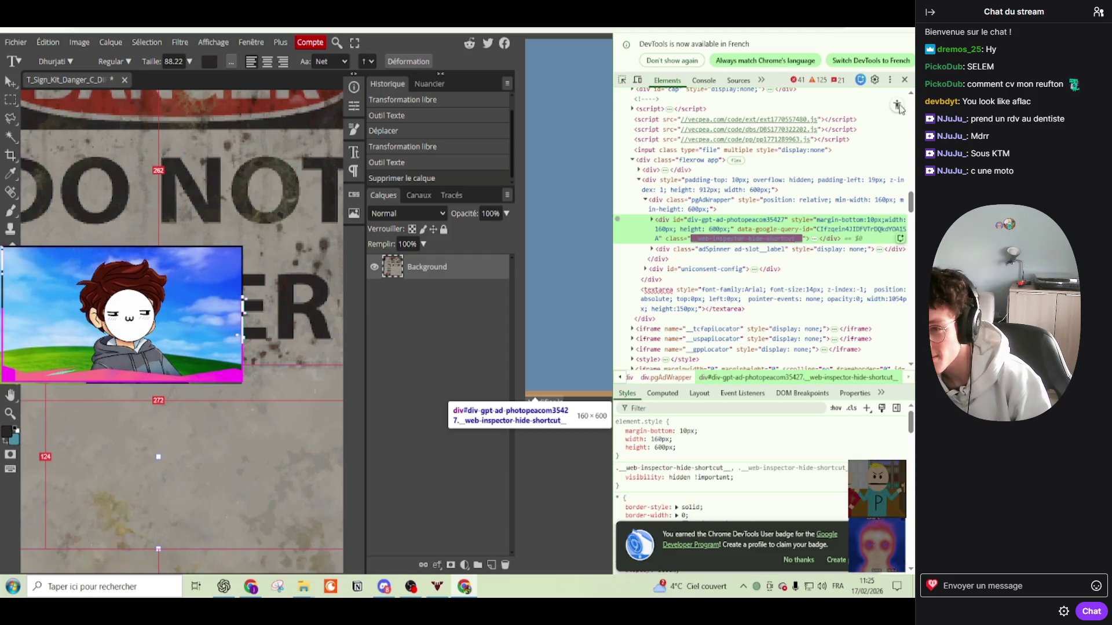
pyautogui.click(904, 80)
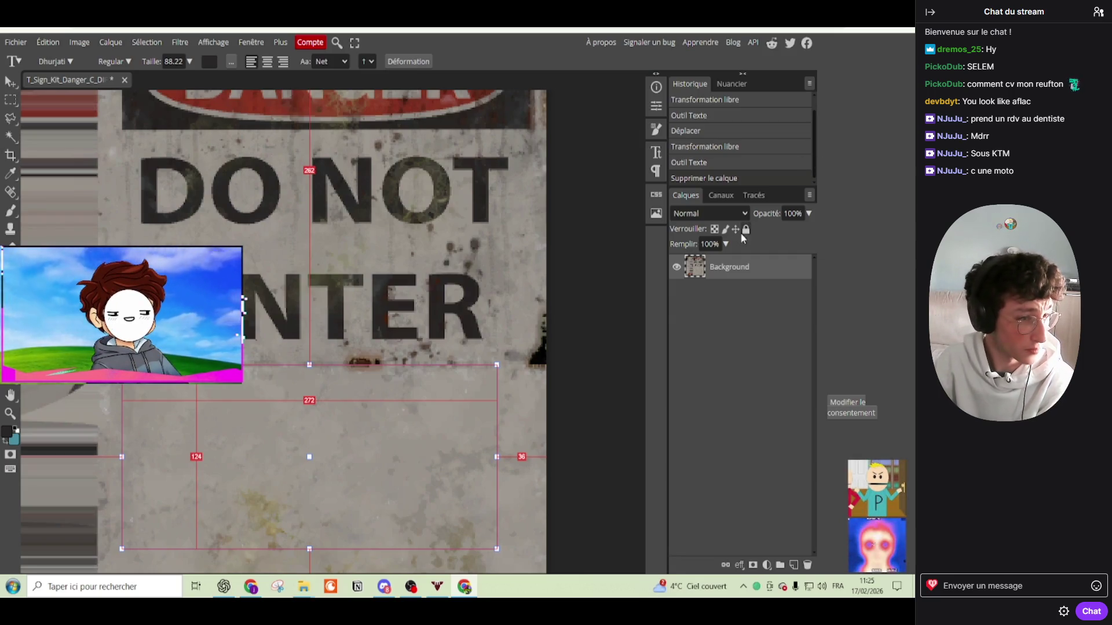
# Step: Undo an accidental image move and add a new NE PAS text layer
pyautogui.click(11, 87)
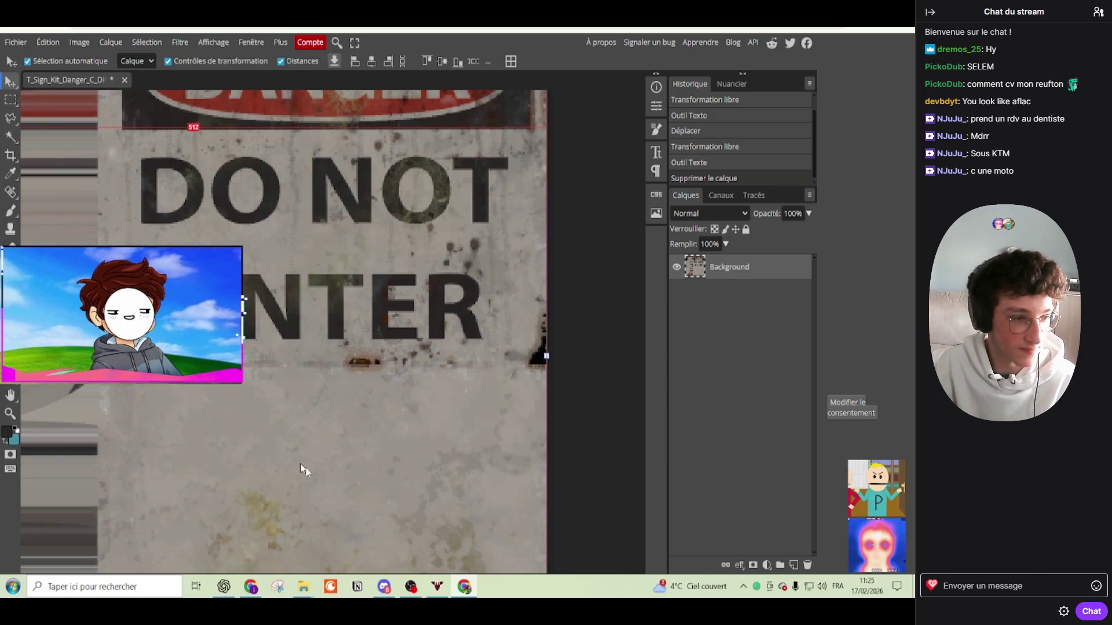
pyautogui.moveTo(324, 476); pyautogui.dragTo(345, 471)
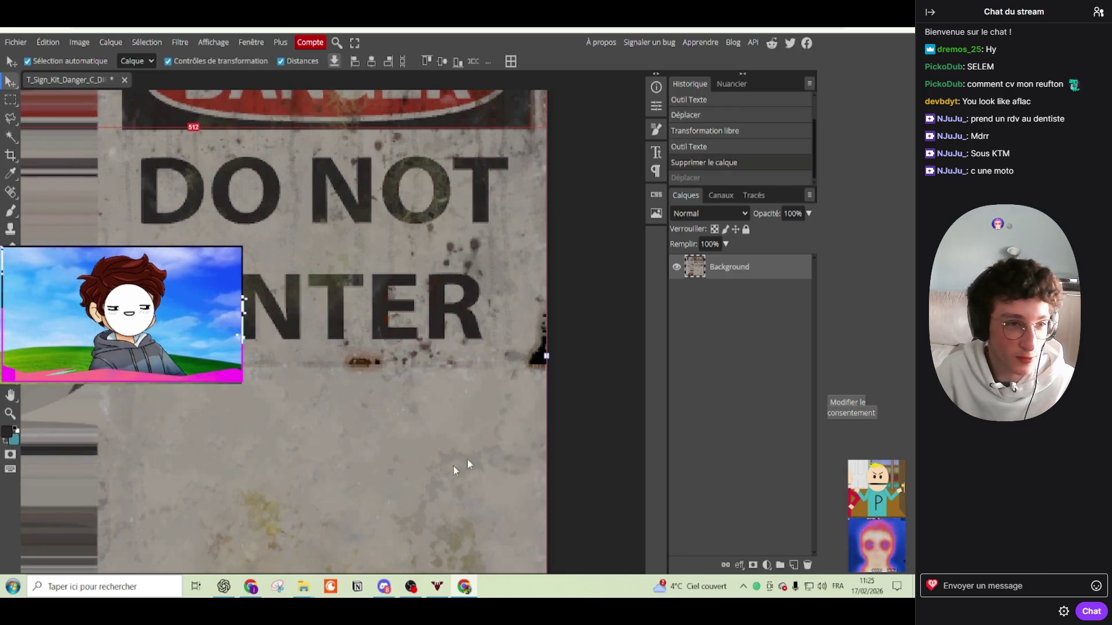
pyautogui.hotkey('ctrl', 'z')
pyautogui.scroll(-2, 323, 369)
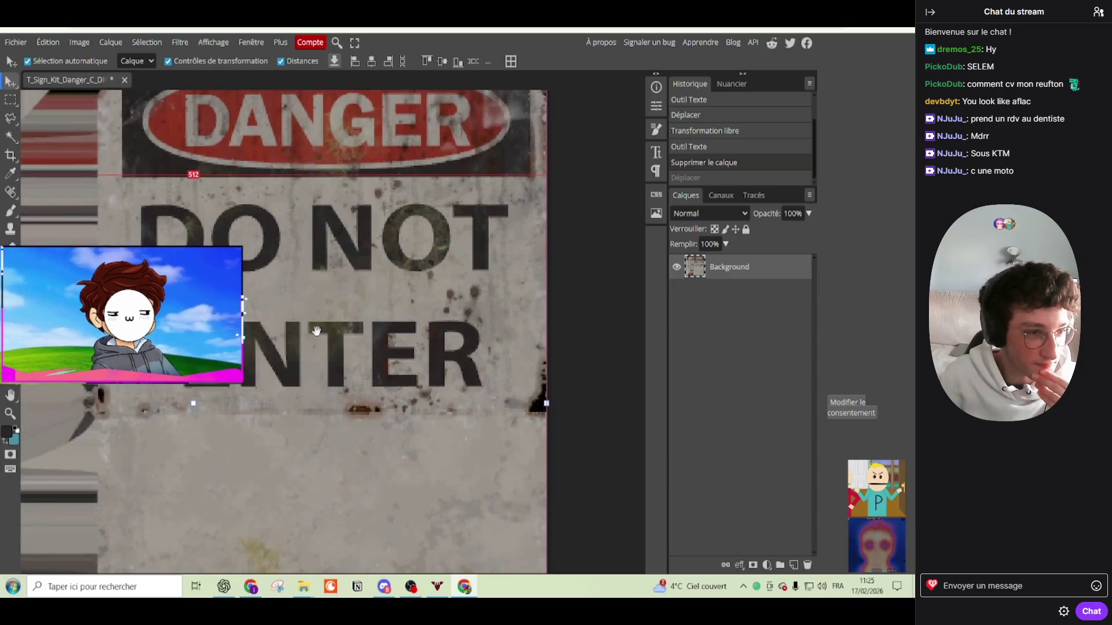
pyautogui.press('t')
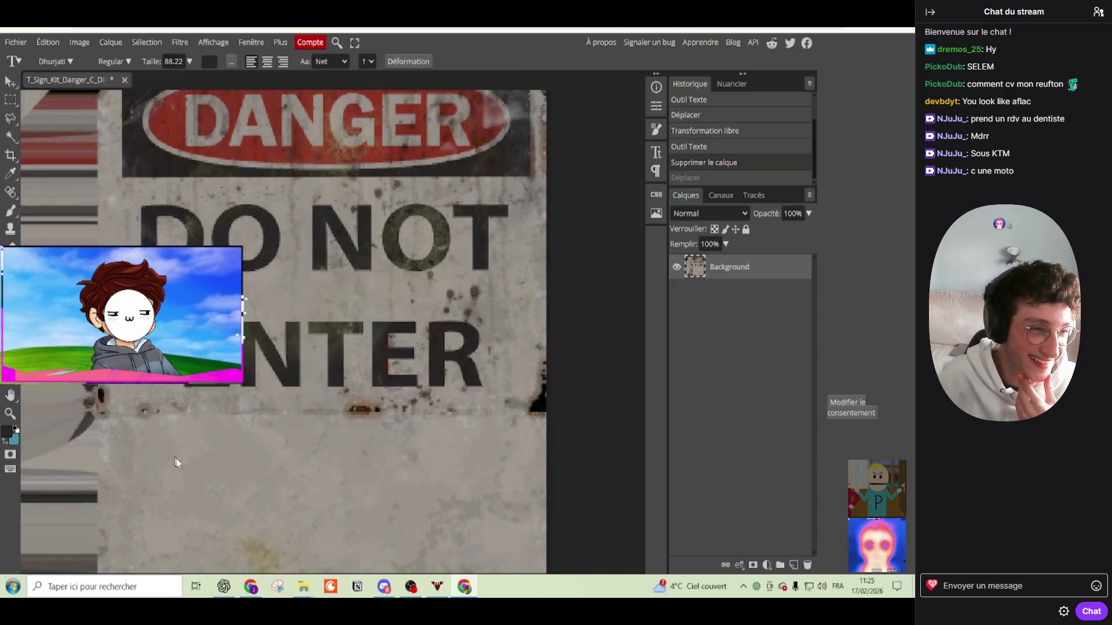
pyautogui.click(193, 471)
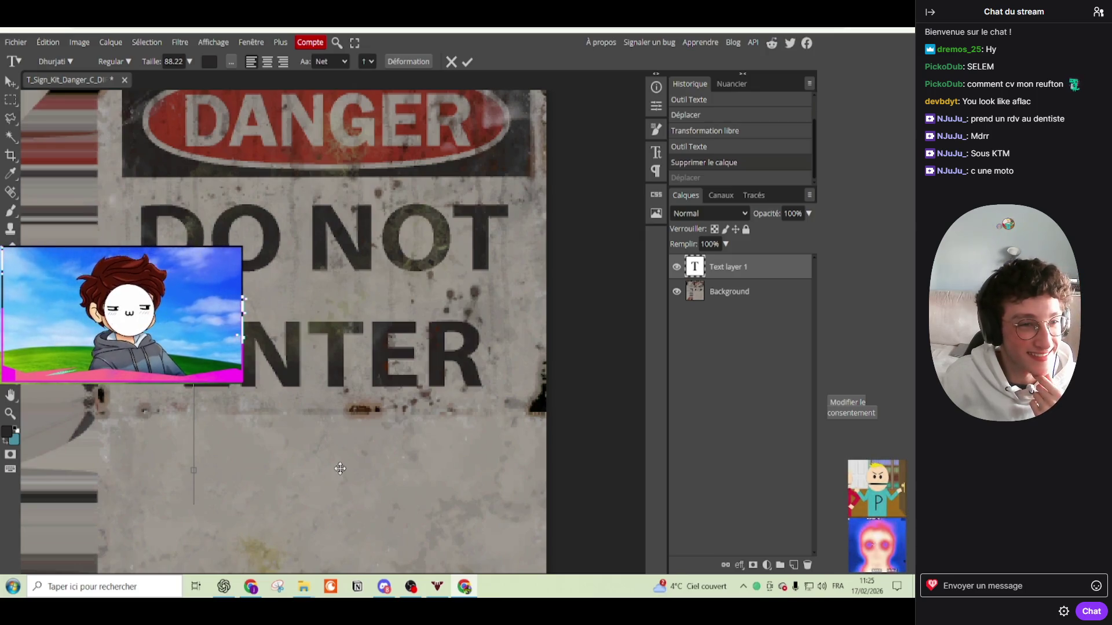
pyautogui.write('NE PAS')
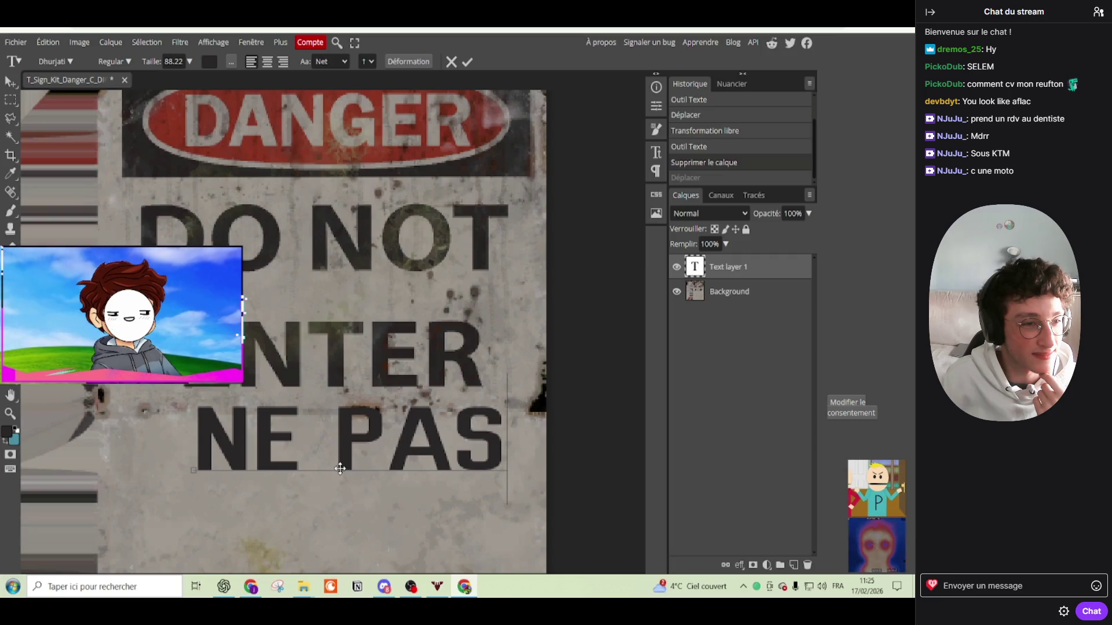
pyautogui.click(467, 62)
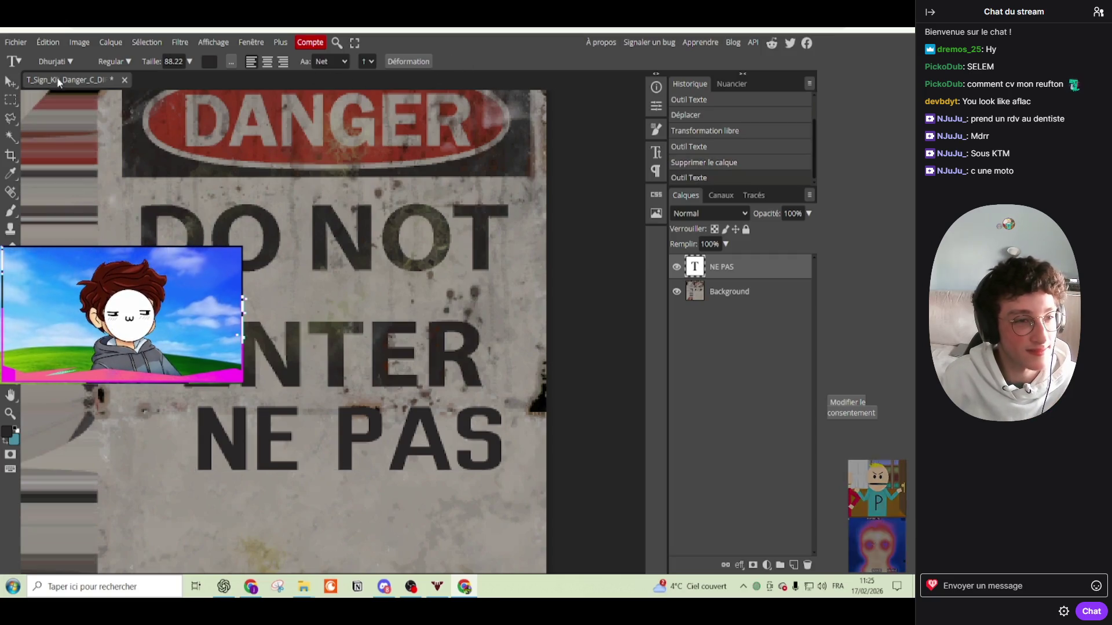
# Step: Move NE PAS onto the DO NOT line and stretch it wider to cover it
pyautogui.press('v')
pyautogui.moveTo(379, 420); pyautogui.dragTo(324, 219)
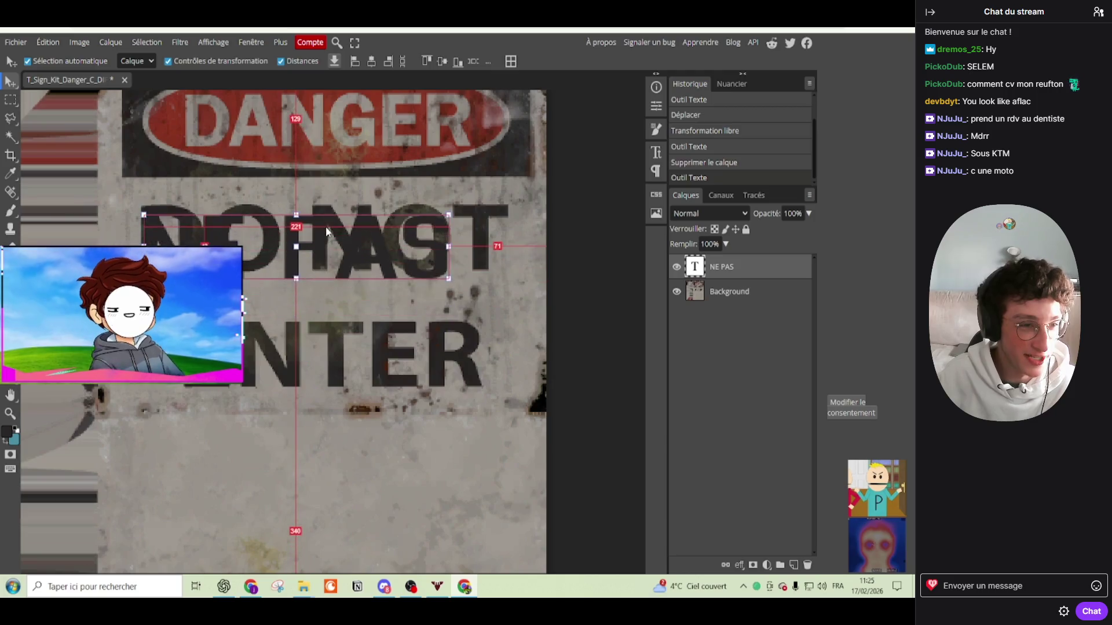
pyautogui.moveTo(447, 237); pyautogui.dragTo(509, 243)
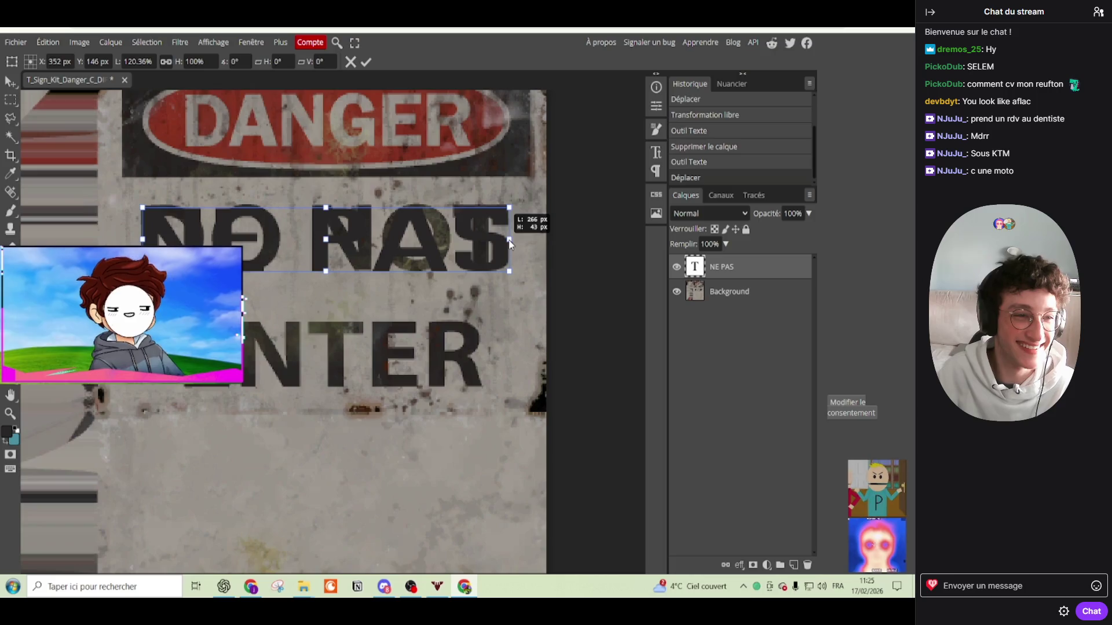
pyautogui.press('Return')
pyautogui.click(345, 357)
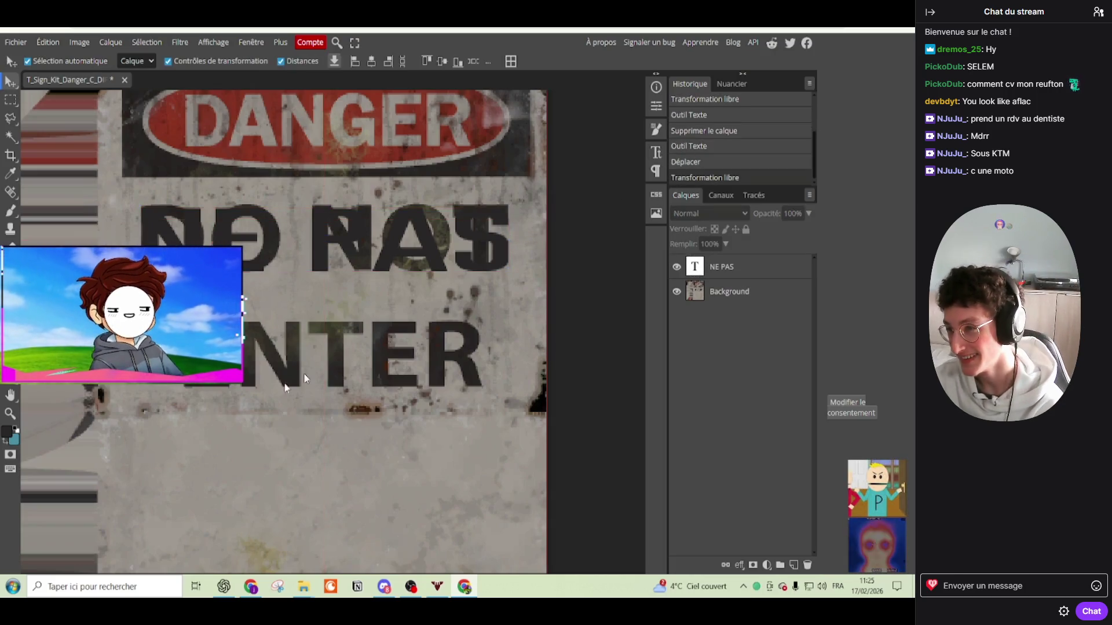
# Step: Start a second text layer reading 'entrer' below ENTER
pyautogui.scroll(2, 267, 376)
pyautogui.press('t')
pyautogui.click(221, 405)
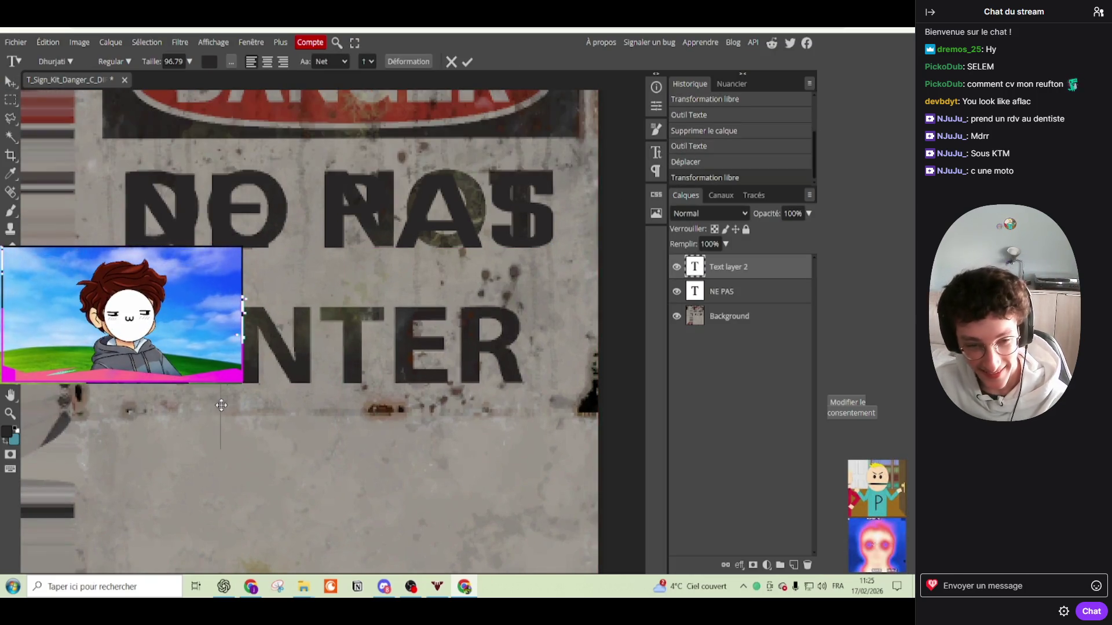
pyautogui.write('entrer')
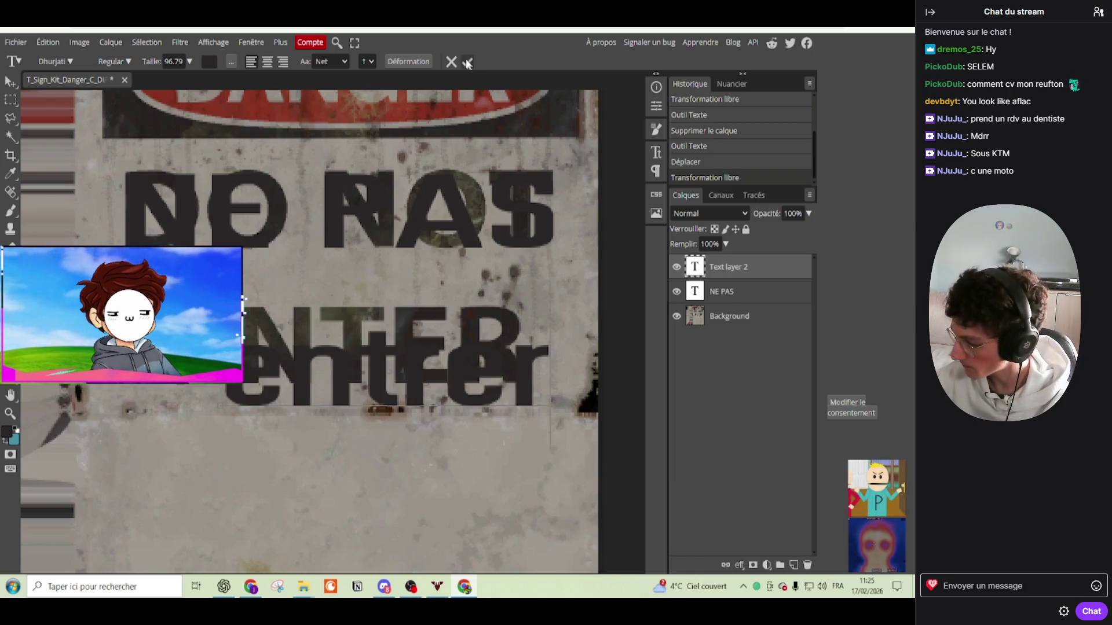
# Step: Retype the second text layer as uppercase ENTRER
pyautogui.click(10, 84)
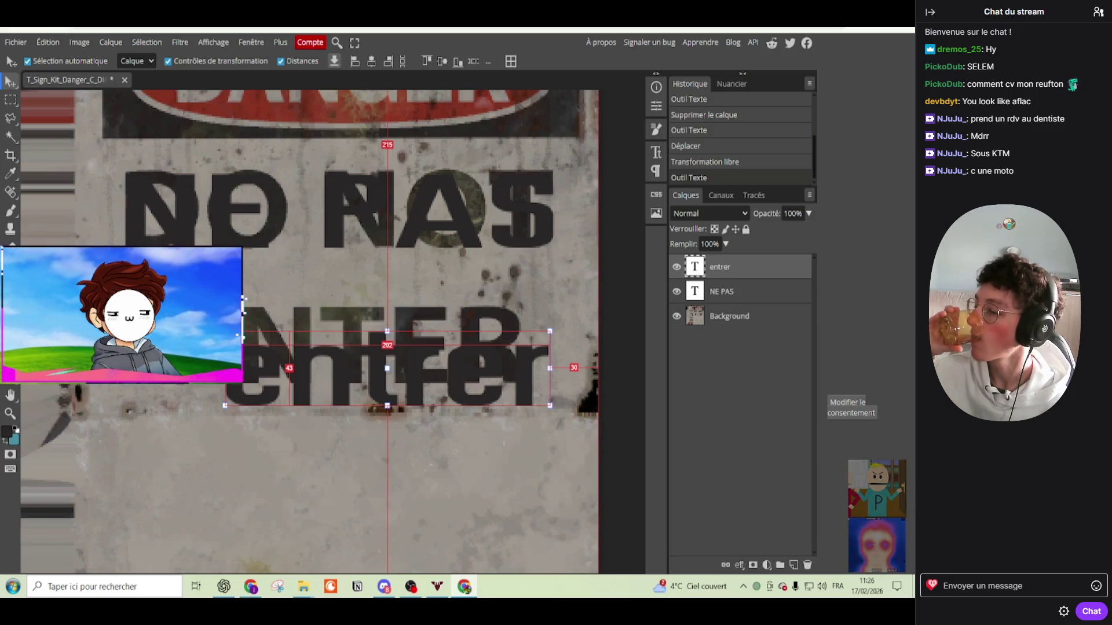
pyautogui.doubleClick(370, 377)
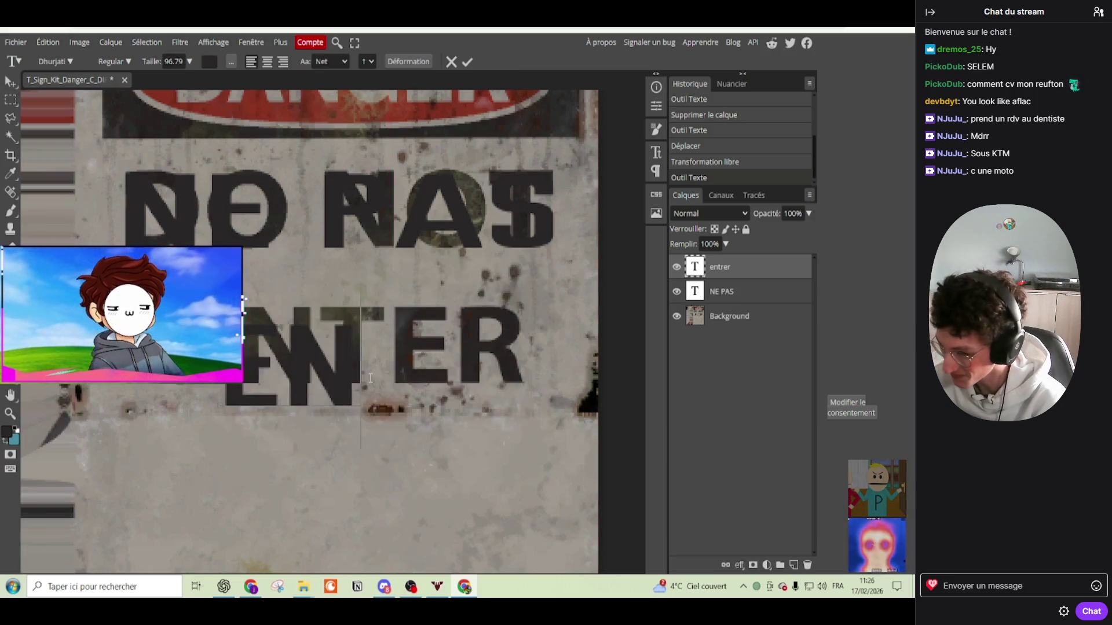
pyautogui.write('ENTRER')
pyautogui.click(466, 62)
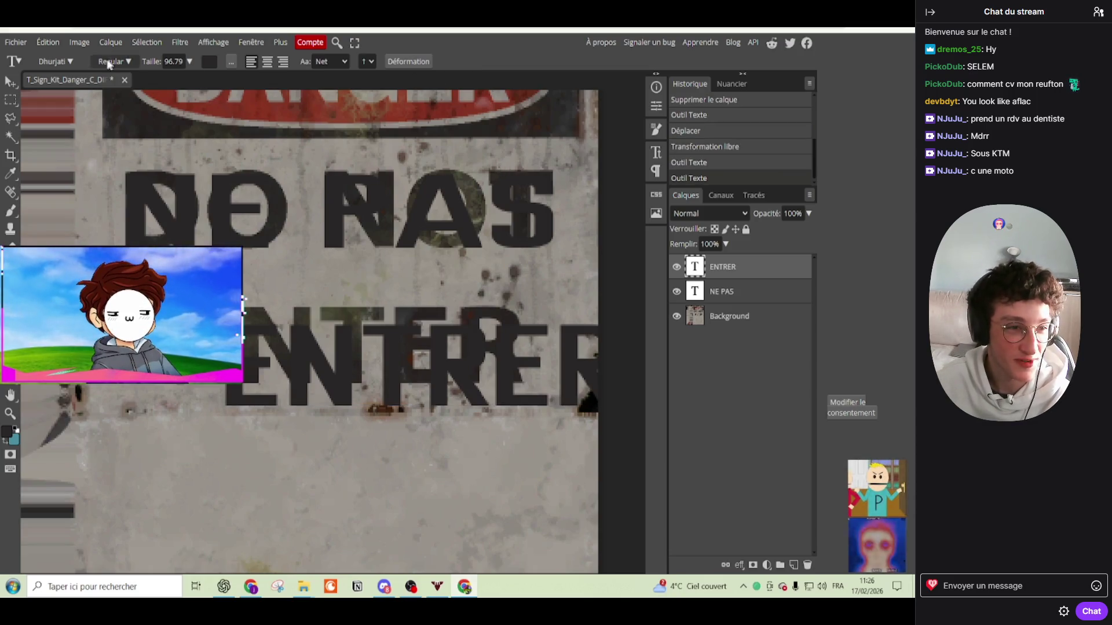
# Step: Slide ENTRER left and squeeze it with Free Transform to fit over the original ENTER
pyautogui.click(10, 81)
pyautogui.moveTo(455, 347); pyautogui.dragTo(377, 352)
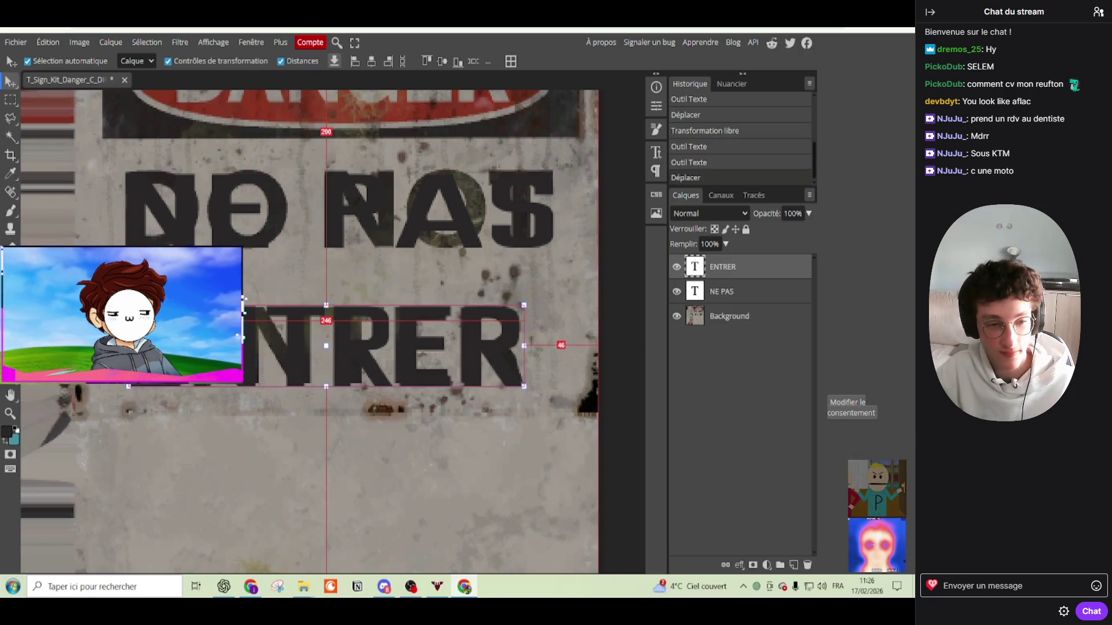
pyautogui.hotkey('ctrl', 't')
pyautogui.moveTo(128, 346); pyautogui.dragTo(174, 346)
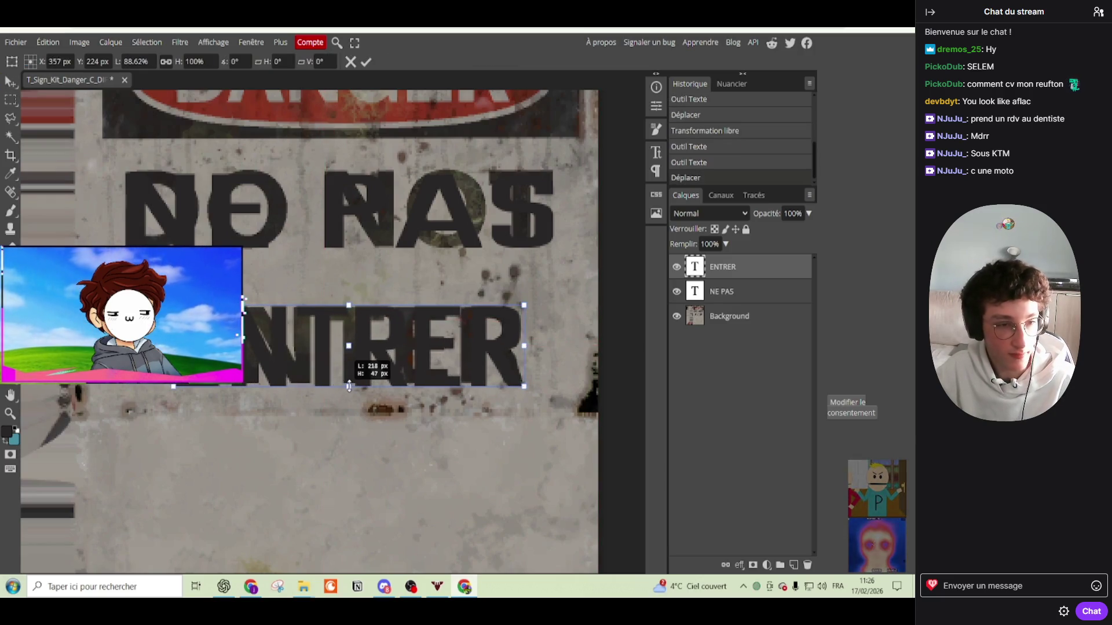
pyautogui.moveTo(350, 386); pyautogui.dragTo(349, 383)
pyautogui.moveTo(350, 305); pyautogui.dragTo(350, 307)
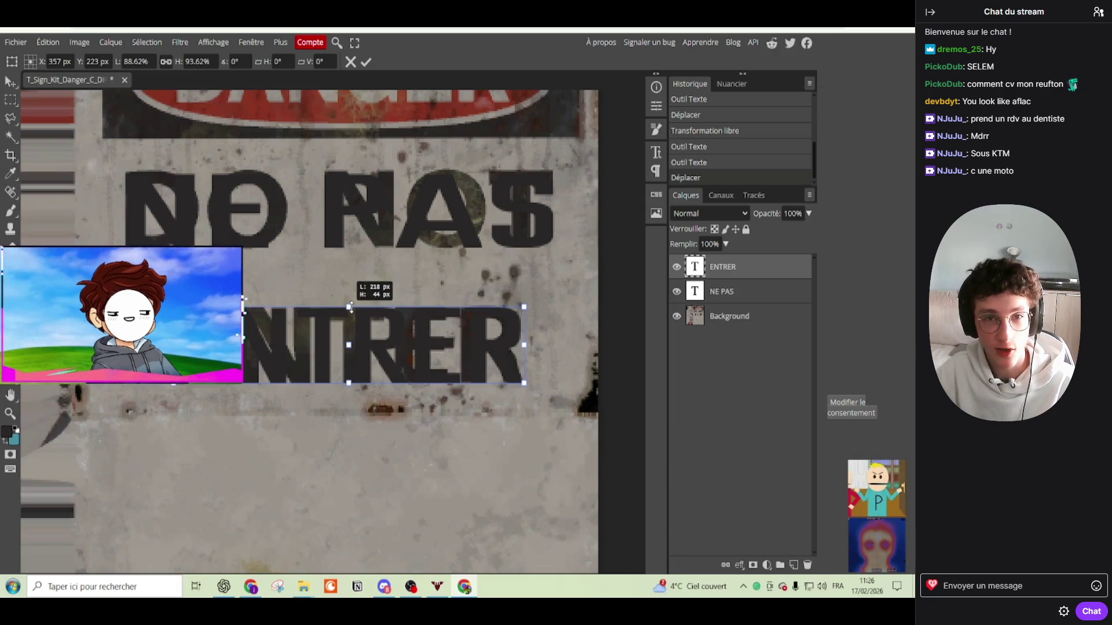
pyautogui.press('Return')
pyautogui.click(597, 401)
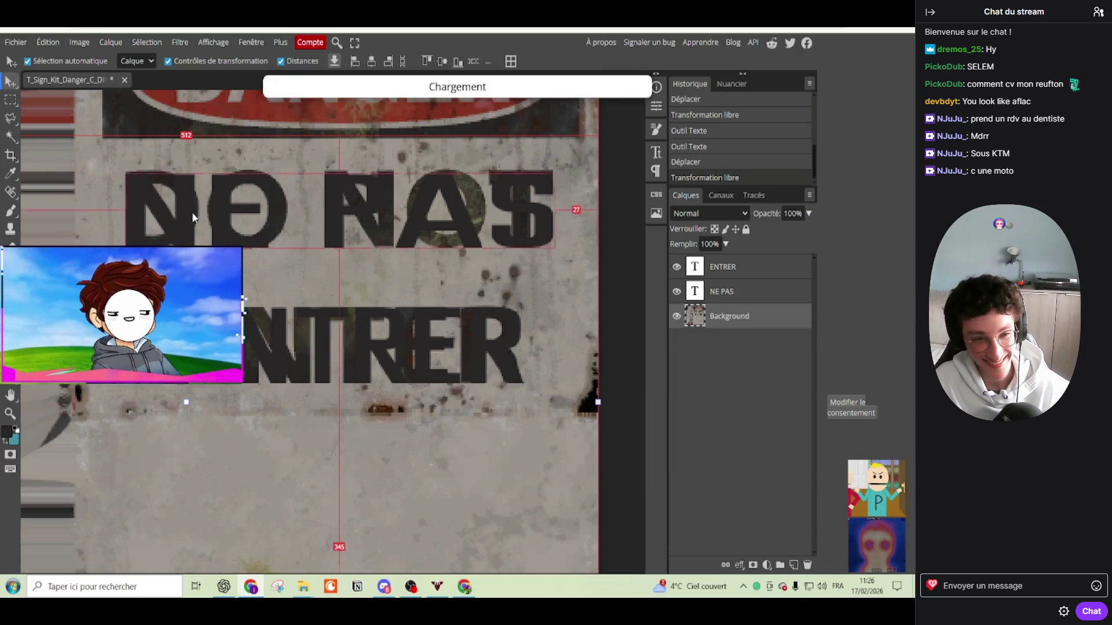
# Step: Commit the placed sign texture and rotate it upright
pyautogui.scroll(-3, 250, 209)
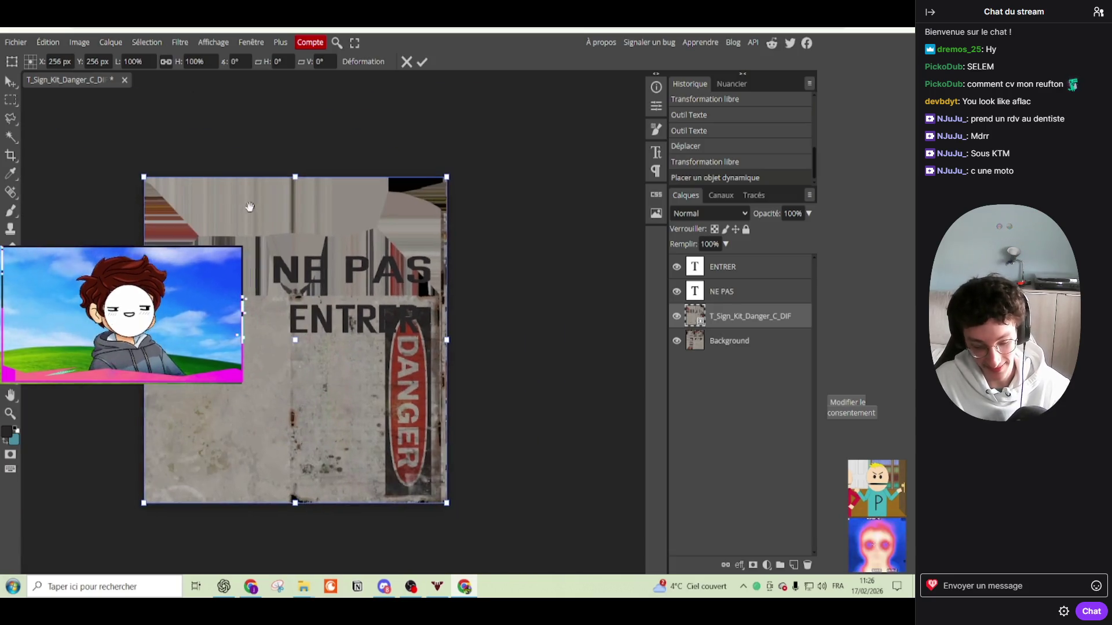
pyautogui.press('Return')
pyautogui.moveTo(289, 163)
pyautogui.mouseDown()
pyautogui.moveTo(124, 300)
pyautogui.moveTo(293, 164)
pyautogui.mouseUp()
pyautogui.press('Return')
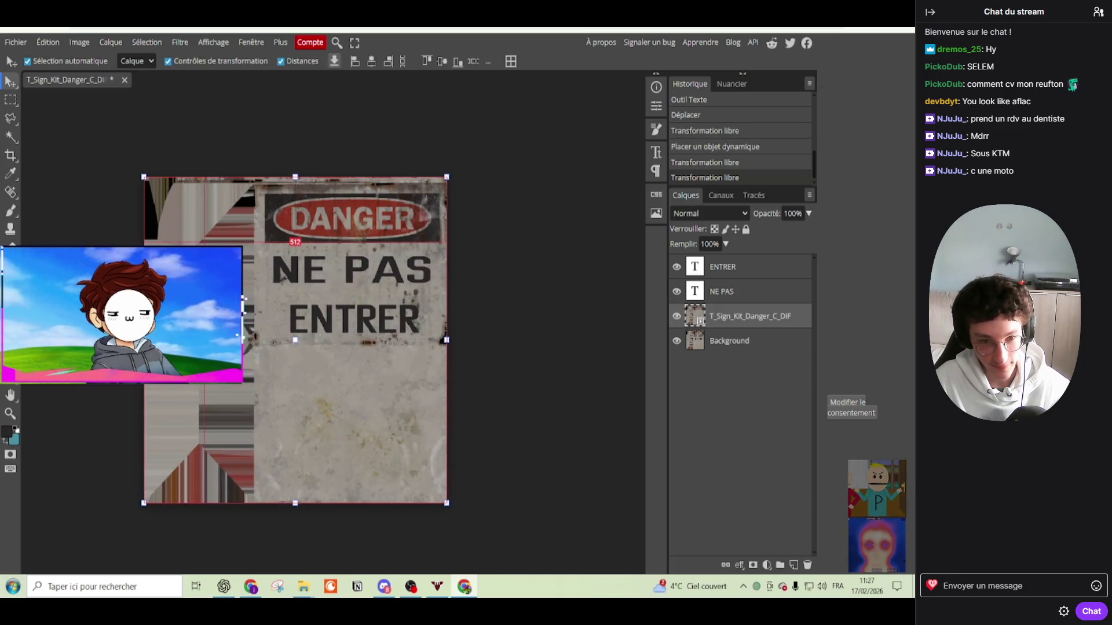
# Step: Merge all layers into one, rotate the result back onto its side, and deselect
pyautogui.hotkey('ctrl', 'a')
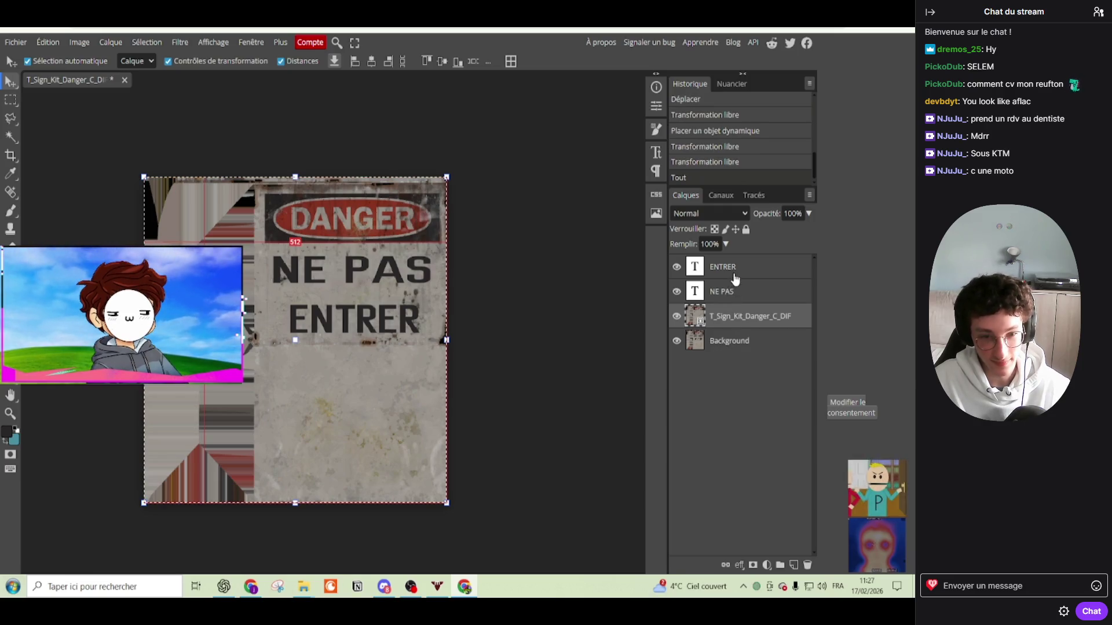
pyautogui.click(725, 348)
pyautogui.hotkey('ctrl', 'e')
pyautogui.hotkey('ctrl', 't')
pyautogui.moveTo(453, 176)
pyautogui.mouseDown()
pyautogui.moveTo(470, 346)
pyautogui.moveTo(404, 431)
pyautogui.mouseUp()
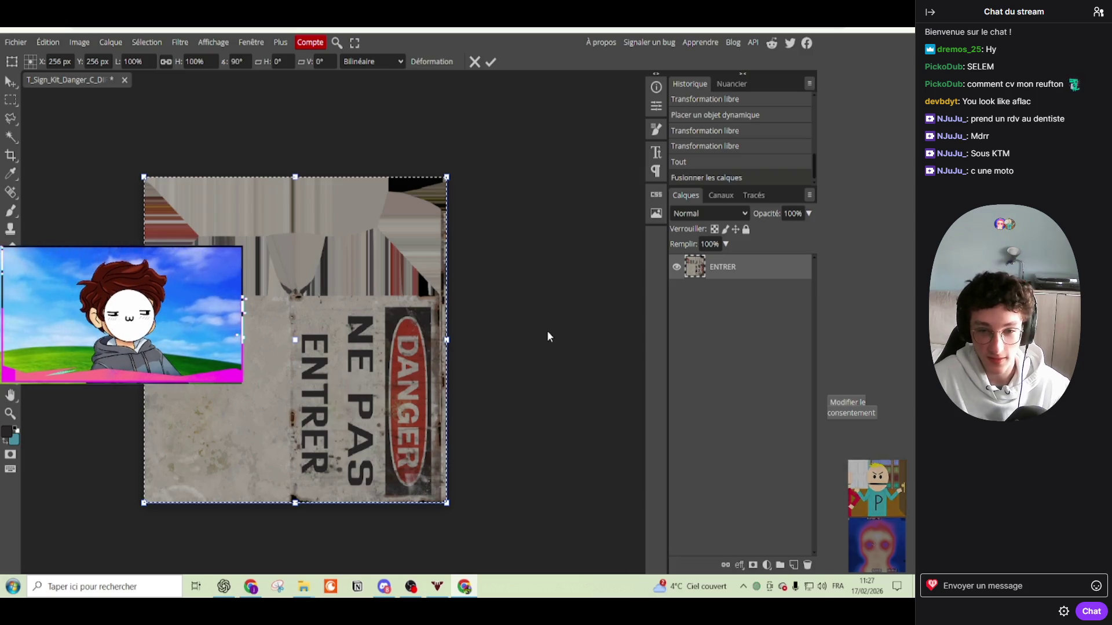
pyautogui.click(495, 57)
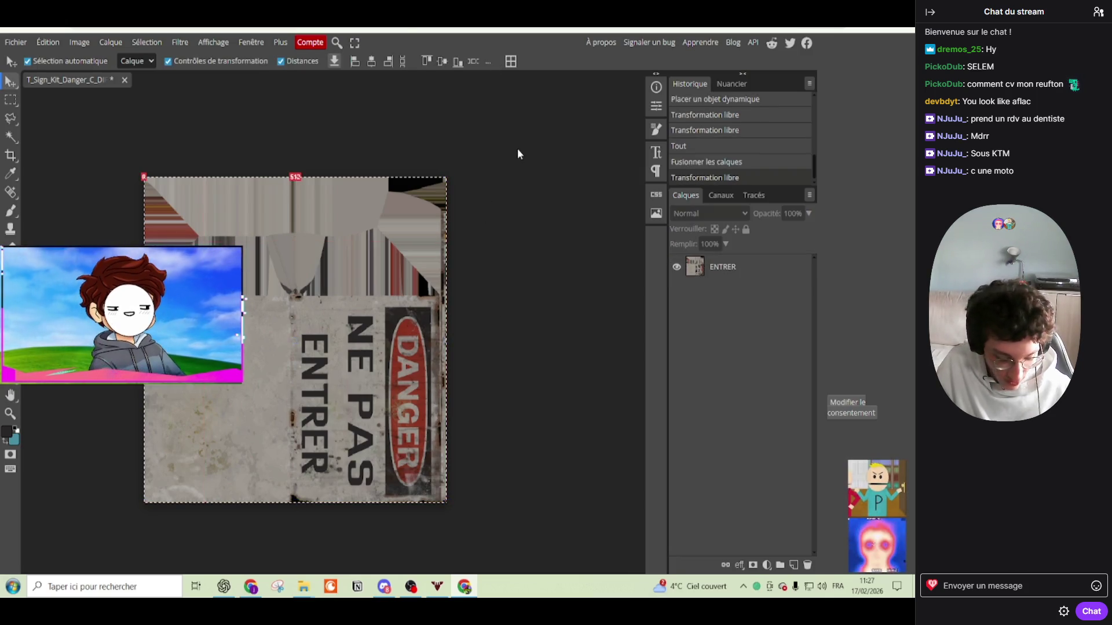
pyautogui.click(11, 100)
# Step: Export the merged Danger C sign as a PNG via Exporter en tant que
pyautogui.click(50, 104)
pyautogui.click(16, 42)
pyautogui.moveTo(87, 218)
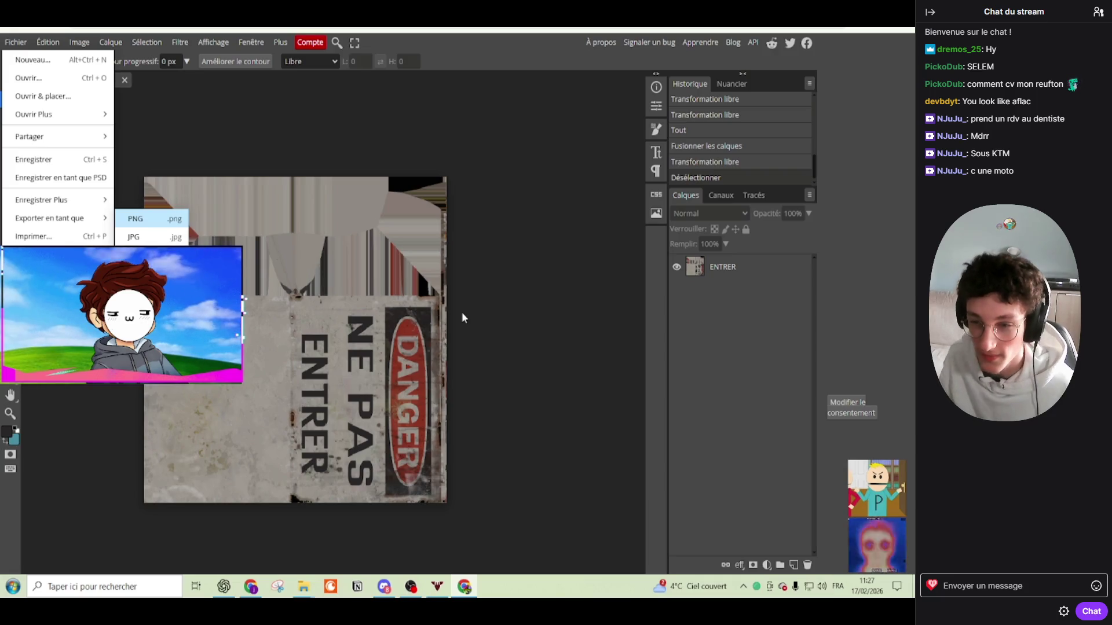
pyautogui.press('Return')
pyautogui.click(432, 308)
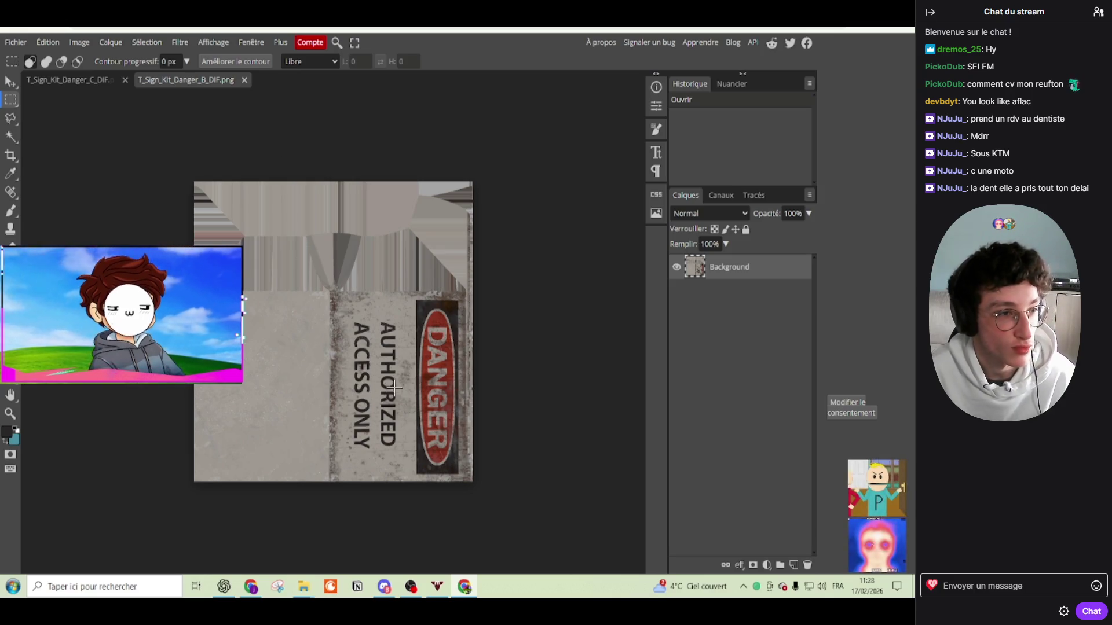
# Step: Rotate the AUTHORIZED ACCESS ONLY sign image upright
pyautogui.scroll(2, 315, 301)
pyautogui.hotkey('ctrl', 'alt', 't')
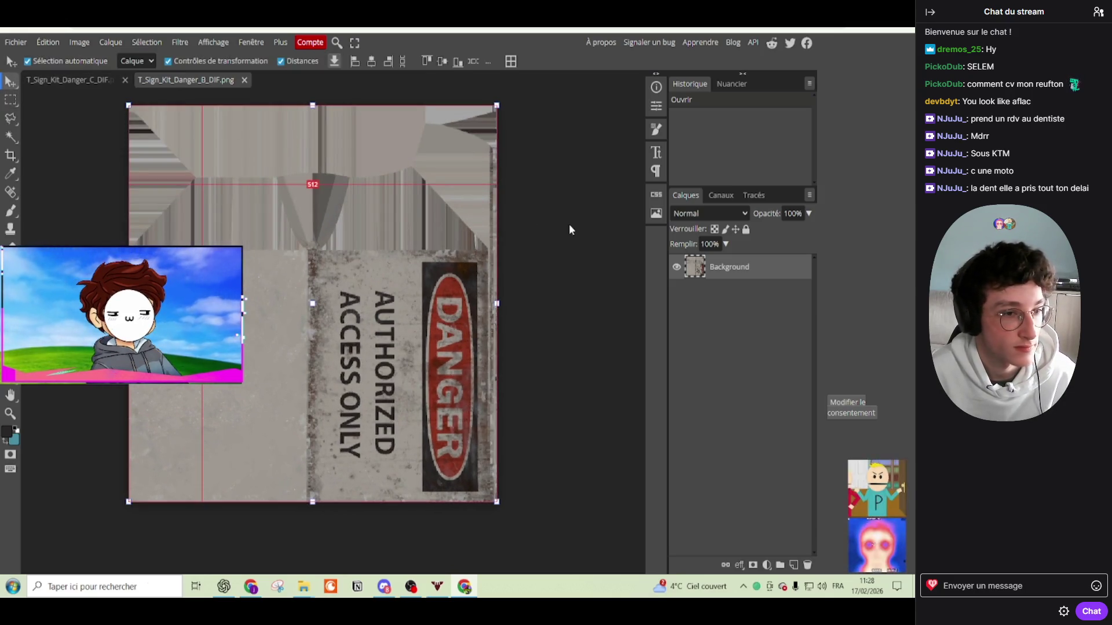
pyautogui.moveTo(560, 228)
pyautogui.mouseDown()
pyautogui.moveTo(511, 149)
pyautogui.moveTo(227, 104)
pyautogui.mouseUp()
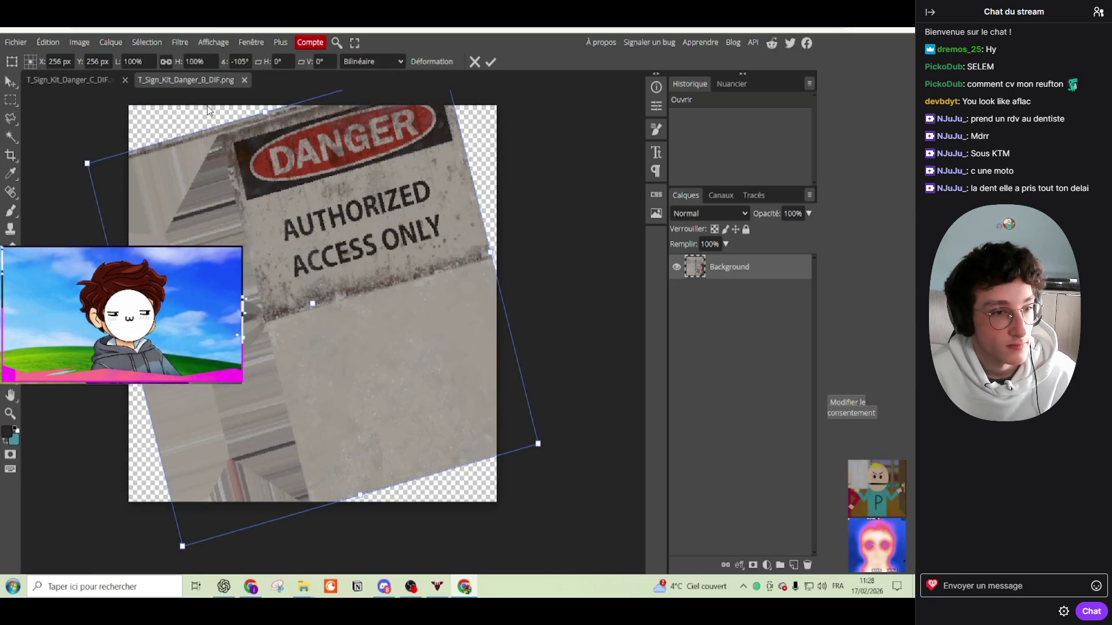
pyautogui.press('Return')
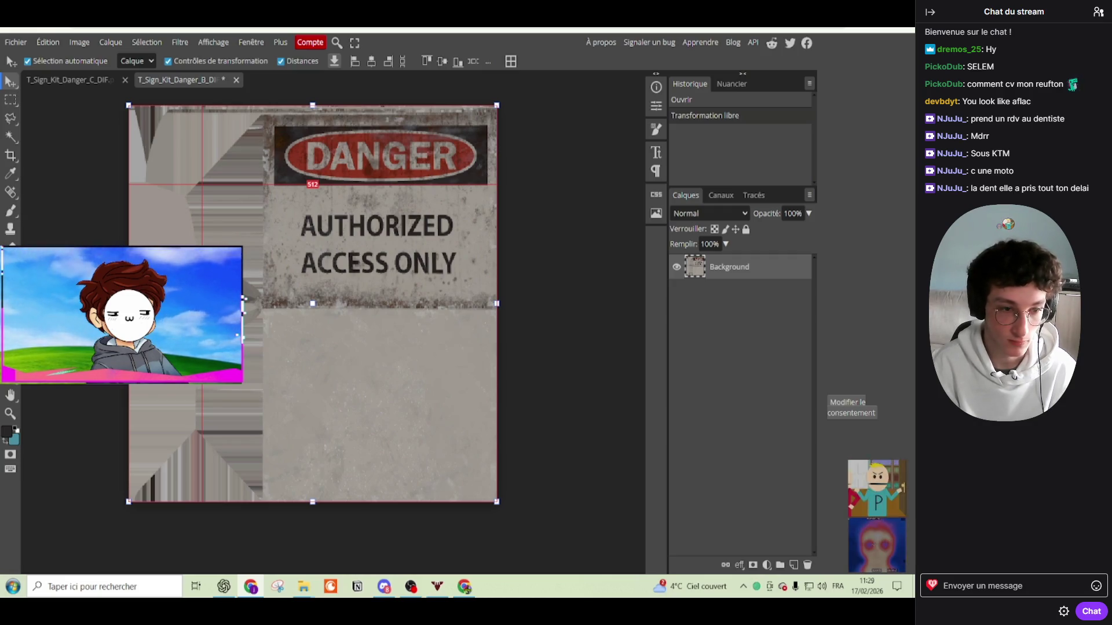
# Step: Place the blank sign texture and rotate it upright, then return to T_Sign_Kit_Danger_C_DIF
pyautogui.moveTo(174, 267); pyautogui.dragTo(196, 214)
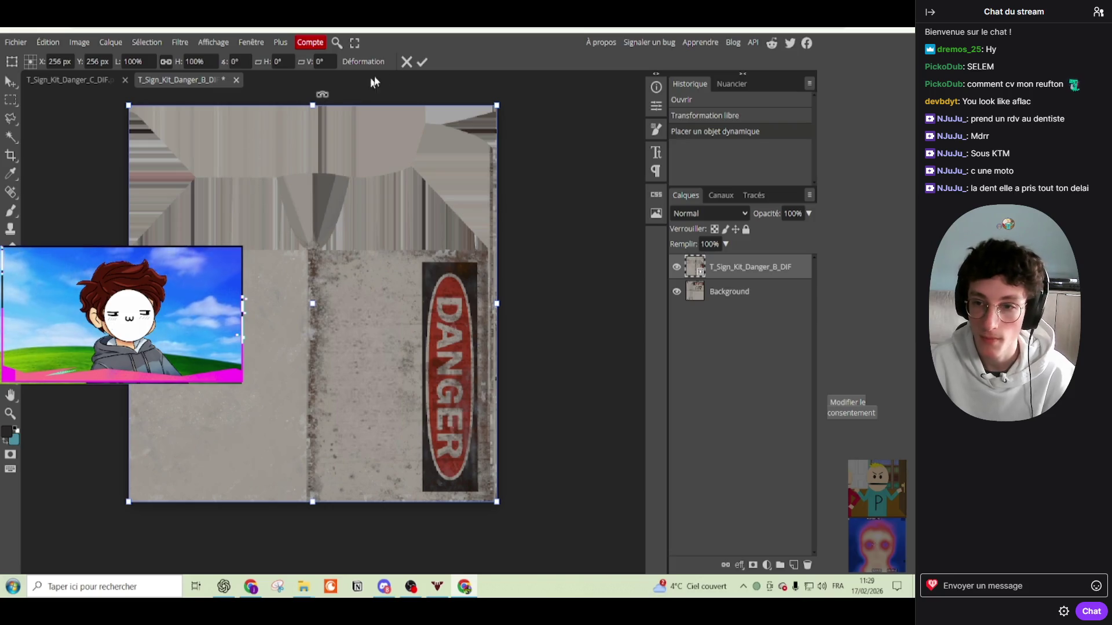
pyautogui.press('Return')
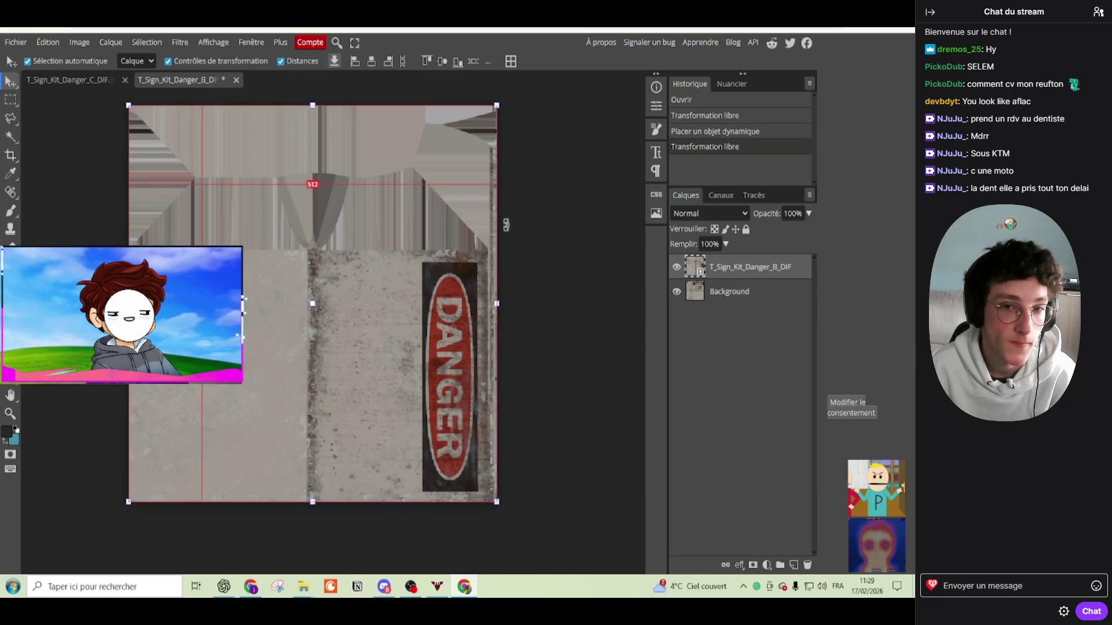
pyautogui.moveTo(506, 225); pyautogui.dragTo(222, 114)
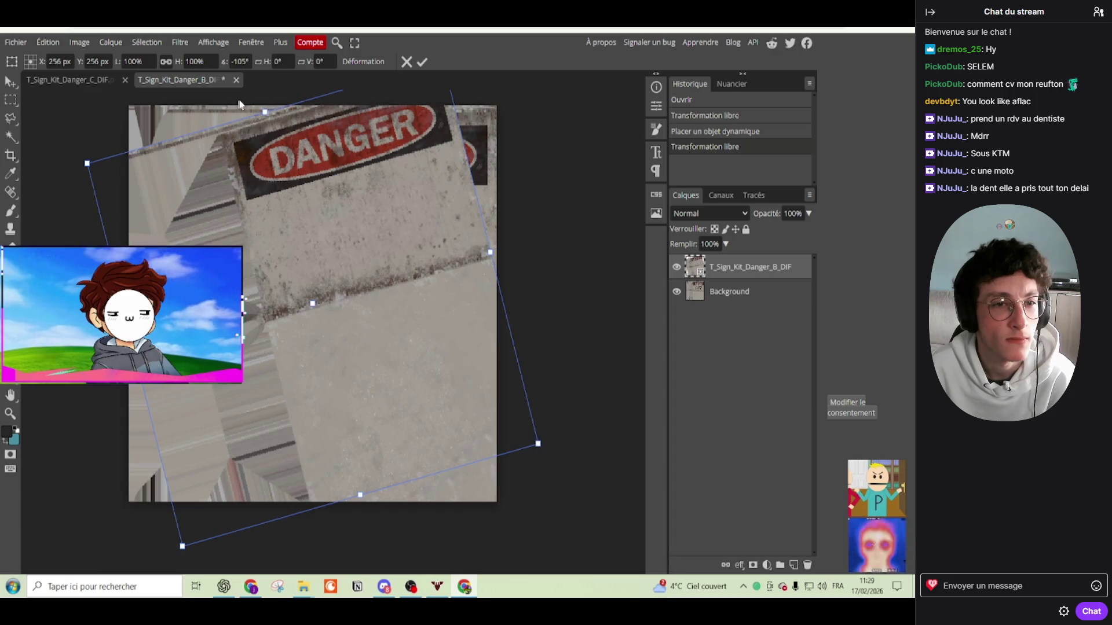
pyautogui.moveTo(242, 111); pyautogui.dragTo(282, 114)
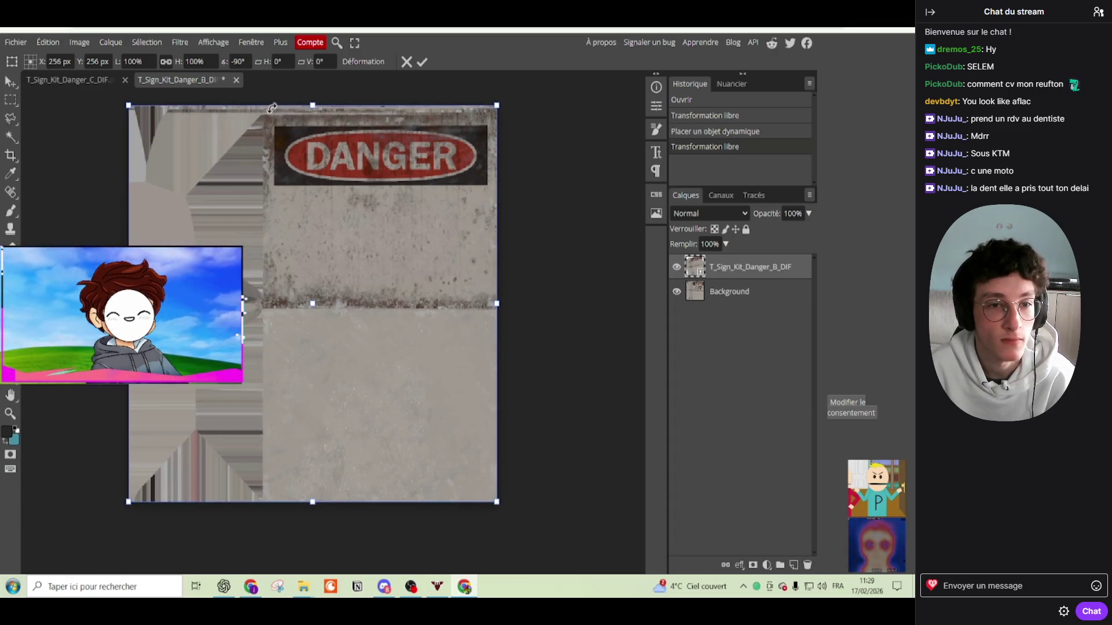
pyautogui.press('Return')
pyautogui.scroll(2, 488, 314)
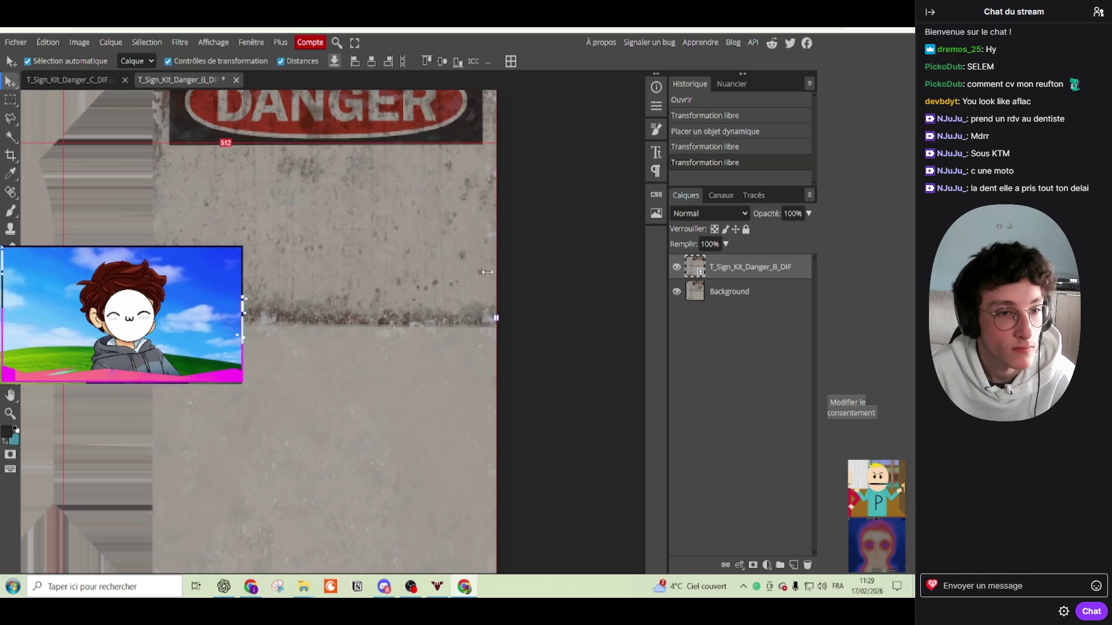
pyautogui.click(71, 80)
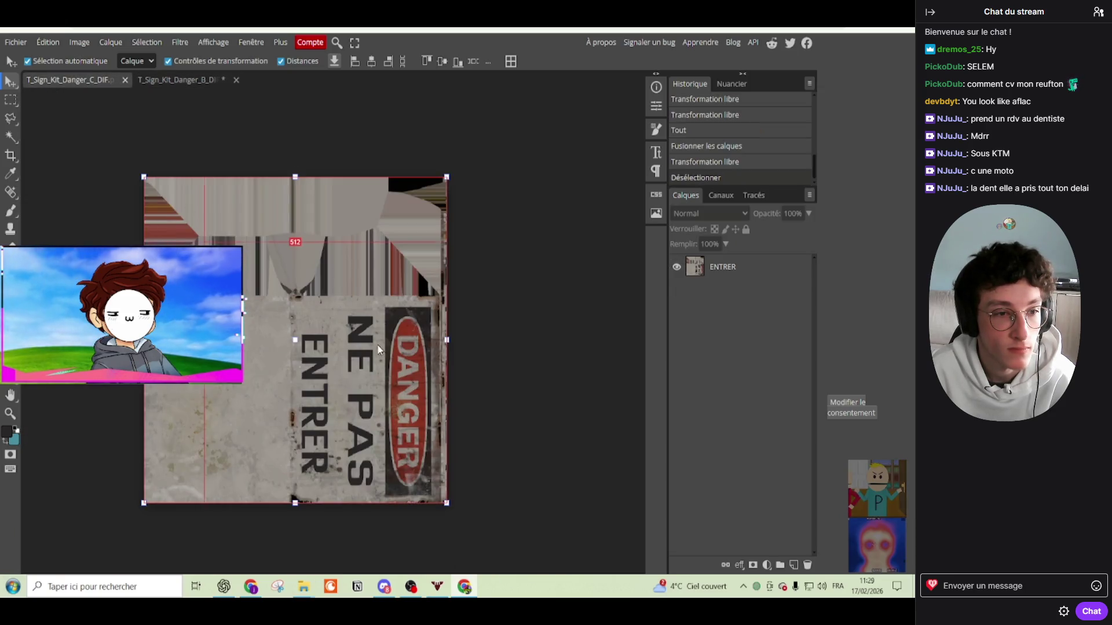
# Step: Undo the merge twice to restore separate layers and clear the selection
pyautogui.hotkey('ctrl', 'z')
pyautogui.hotkey('ctrl', 'z')
pyautogui.hotkey('ctrl', 'z')
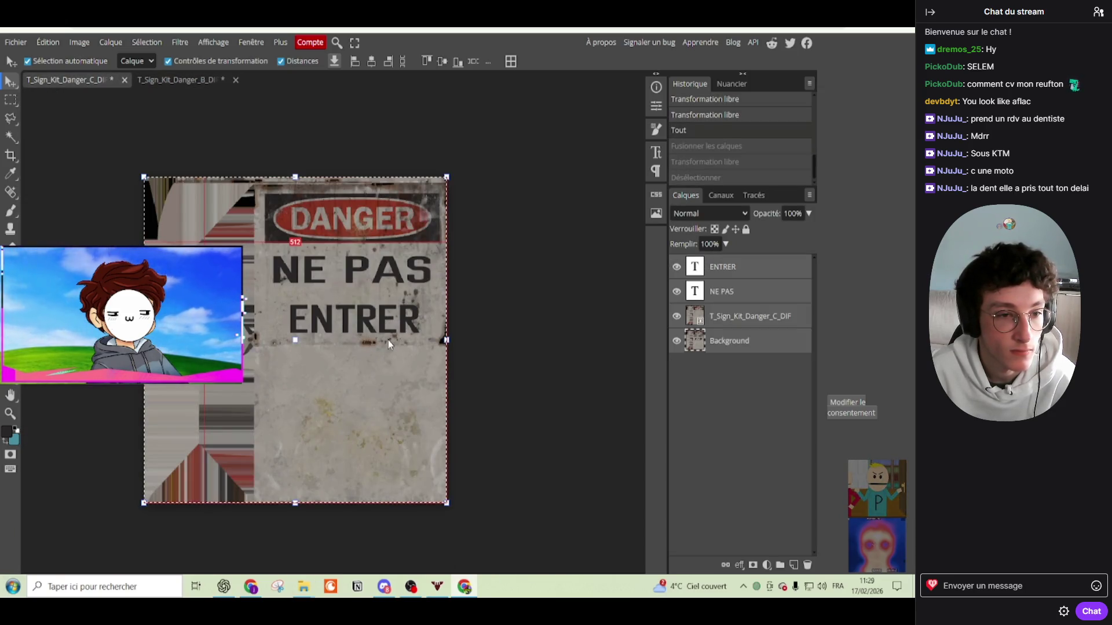
pyautogui.hotkey('ctrl', 'z')
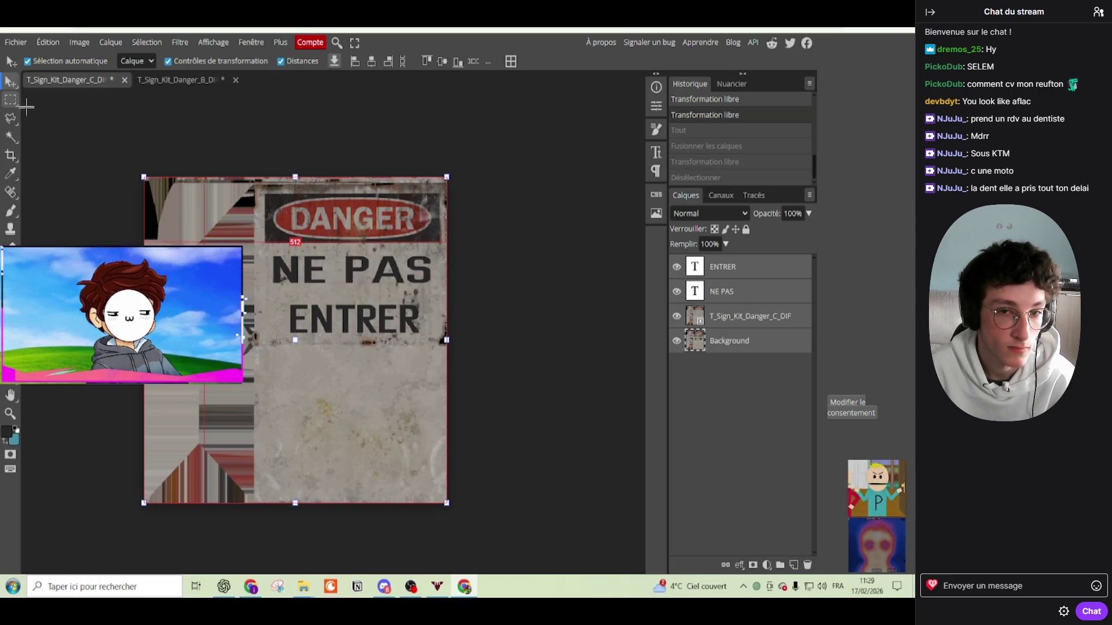
pyautogui.press('m')
pyautogui.click(152, 122)
pyautogui.click(152, 121)
pyautogui.press('v')
pyautogui.moveTo(383, 262); pyautogui.dragTo(390, 264)
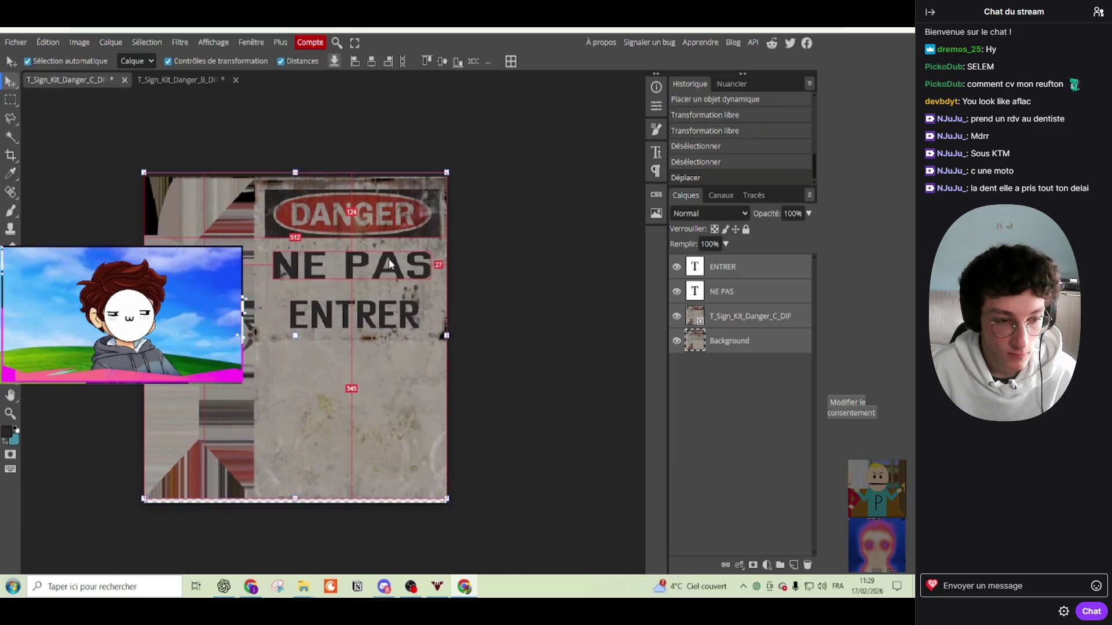
# Step: Copy the NE PAS text layer into T_Sign_Kit_Danger_B_DIF and move it down
pyautogui.click(538, 290)
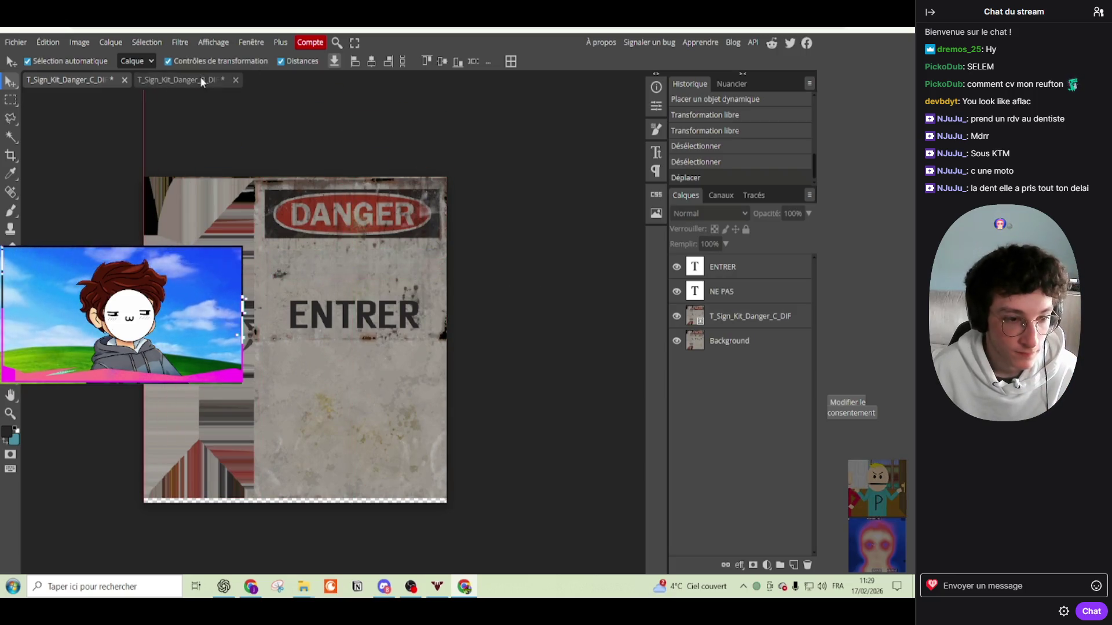
pyautogui.click(199, 76)
pyautogui.moveTo(432, 342); pyautogui.dragTo(438, 378)
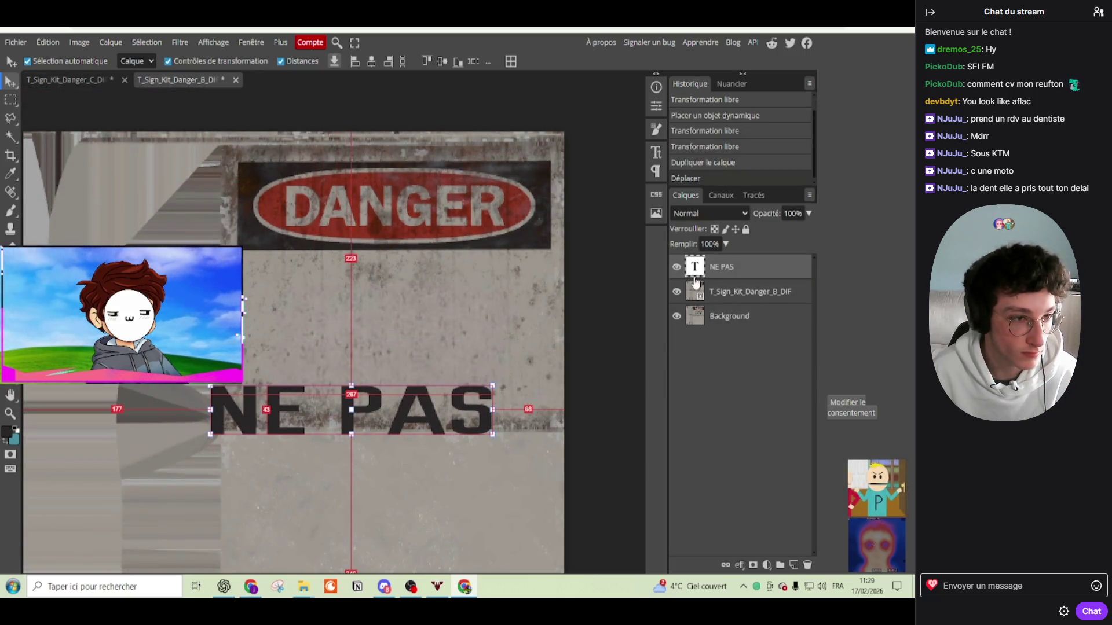
# Step: Hide the blank texture layer and drag NE PAS just below AUTHORIZED ACCESS ONLY
pyautogui.click(677, 291)
pyautogui.moveTo(446, 418); pyautogui.dragTo(457, 472)
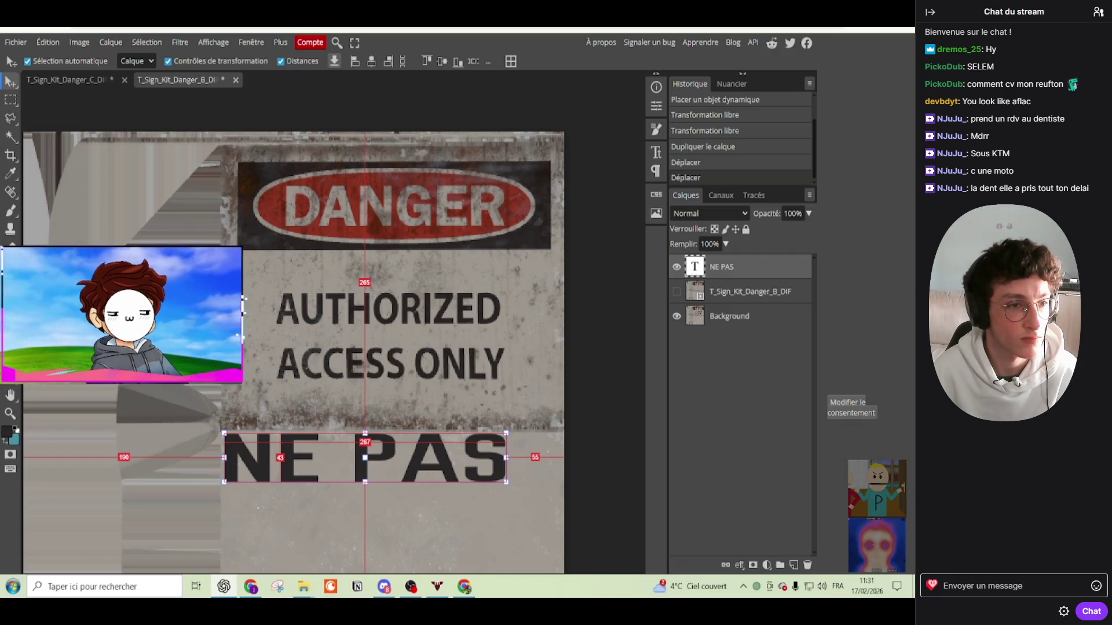
# Step: Select all the NE PAS text layer's wording and type a first replacement, AUTO
pyautogui.press('t')
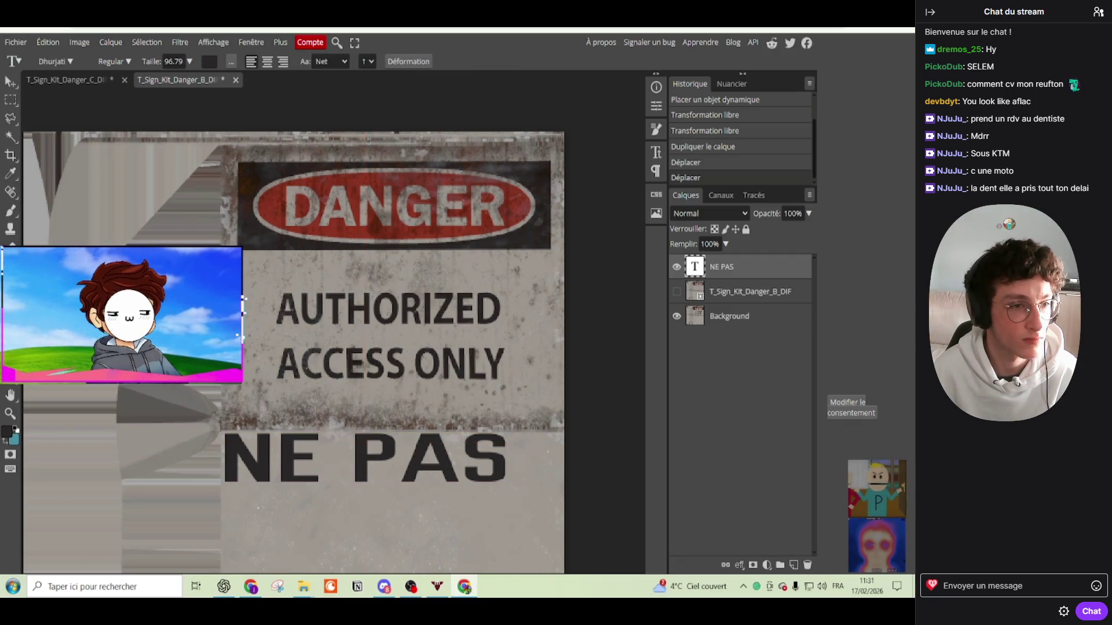
pyautogui.click(480, 483)
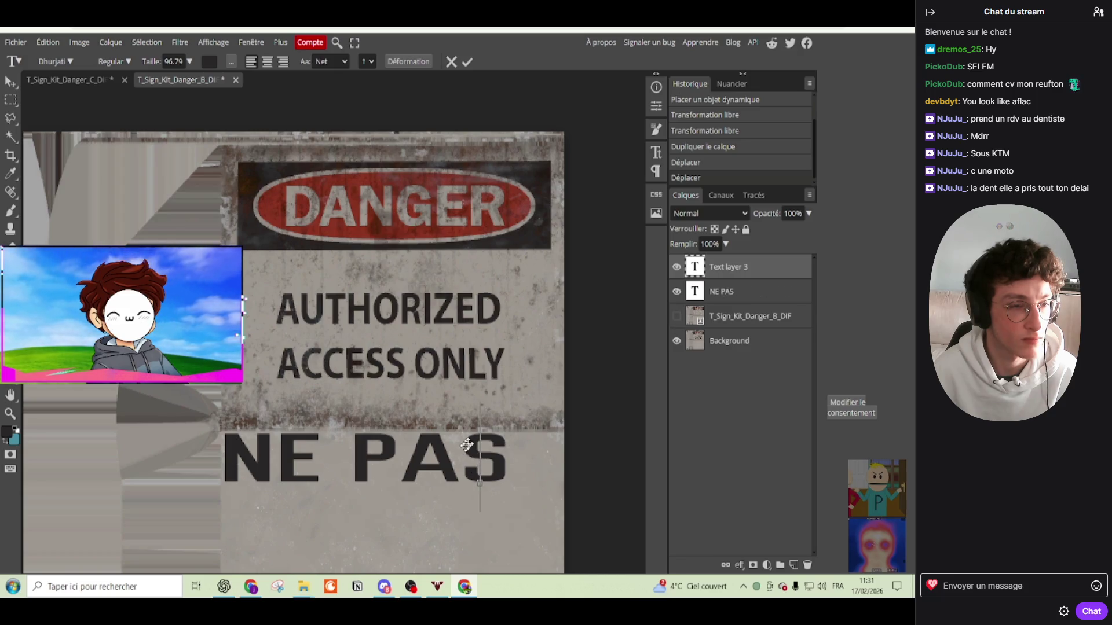
pyautogui.click(451, 61)
pyautogui.click(383, 433)
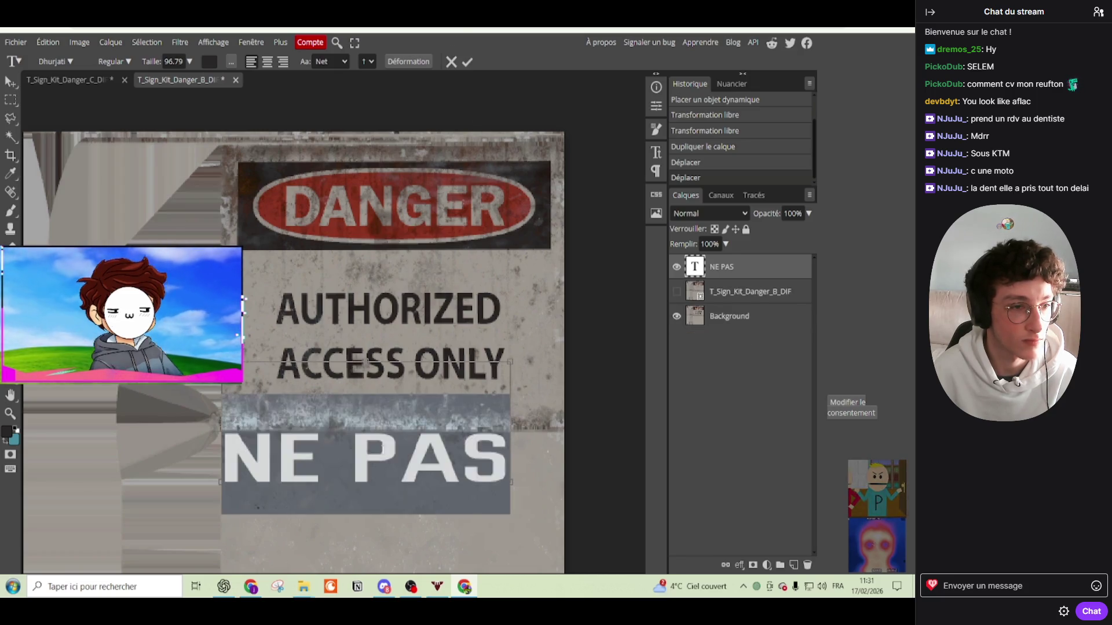
pyautogui.write('Accès')
pyautogui.hotkey('ctrl', 'a')
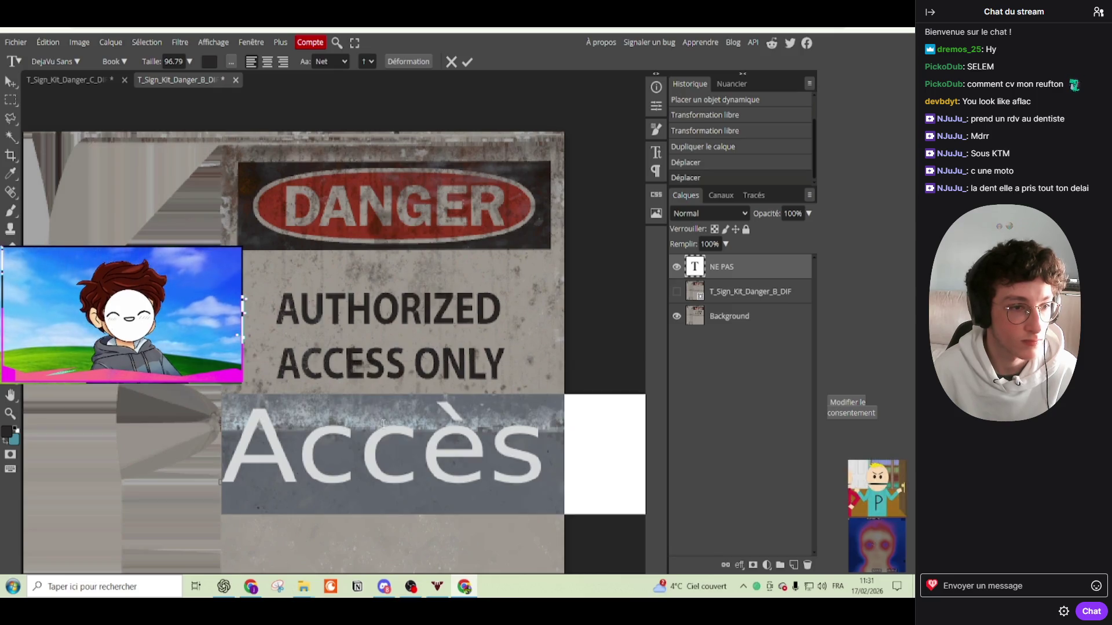
pyautogui.write('ACCEE')
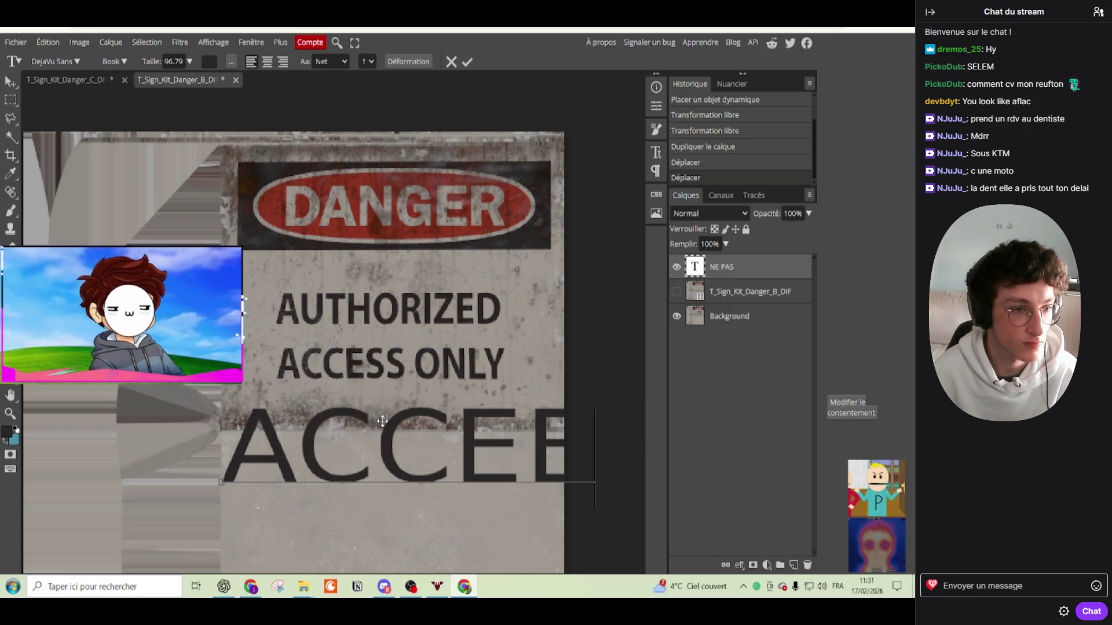
pyautogui.press('BackSpace')
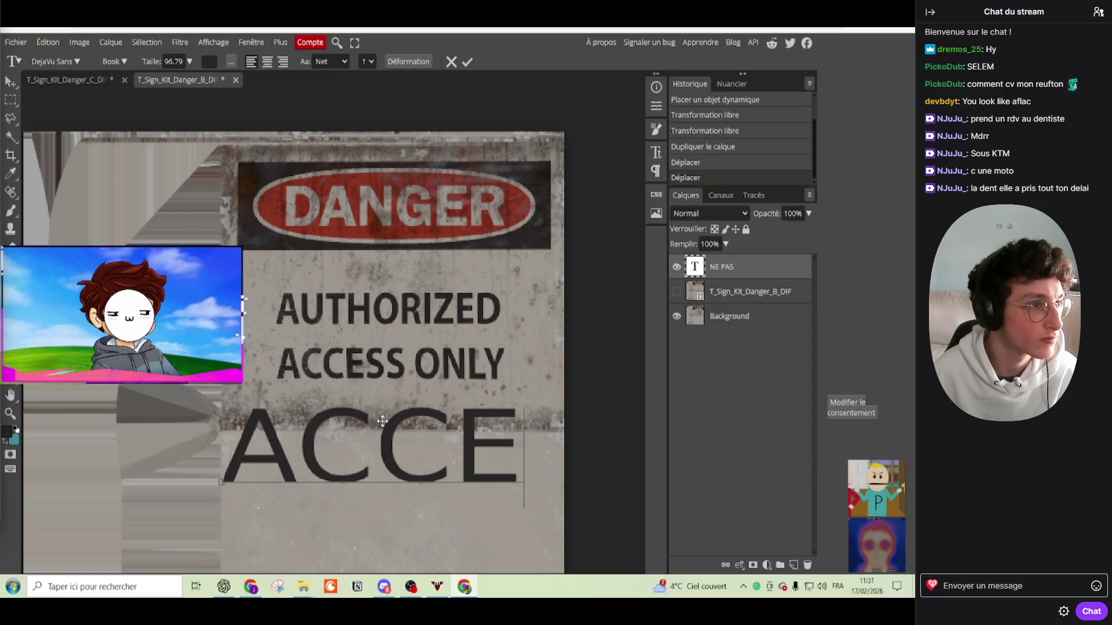
pyautogui.press('BackSpace')
pyautogui.press('BackSpace')
pyautogui.press('BackSpace')
pyautogui.press('BackSpace')
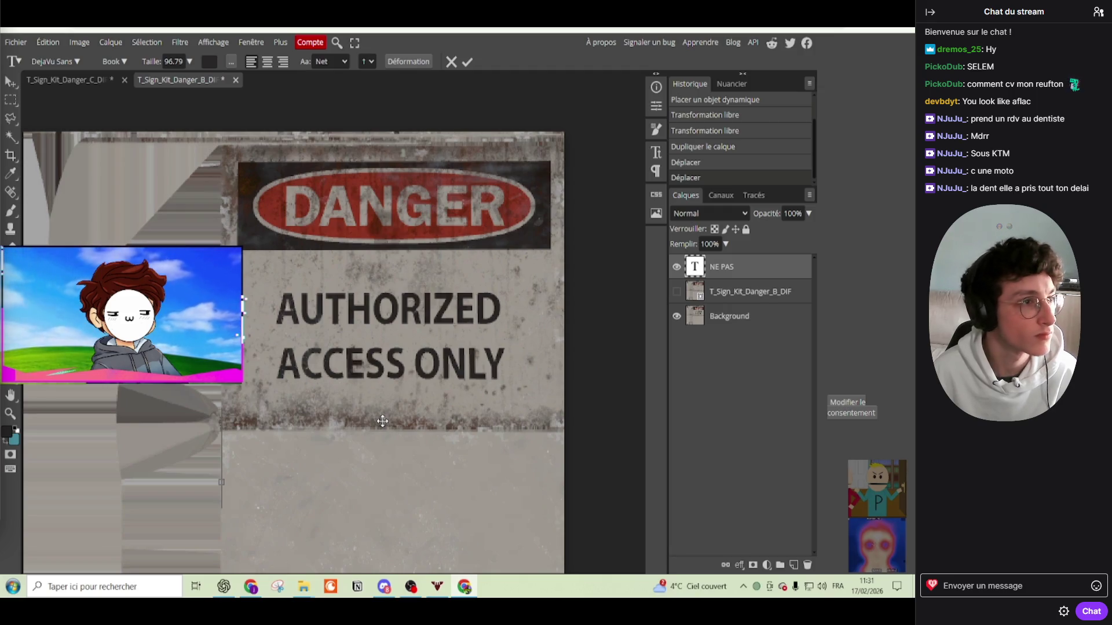
pyautogui.write('AUTO')
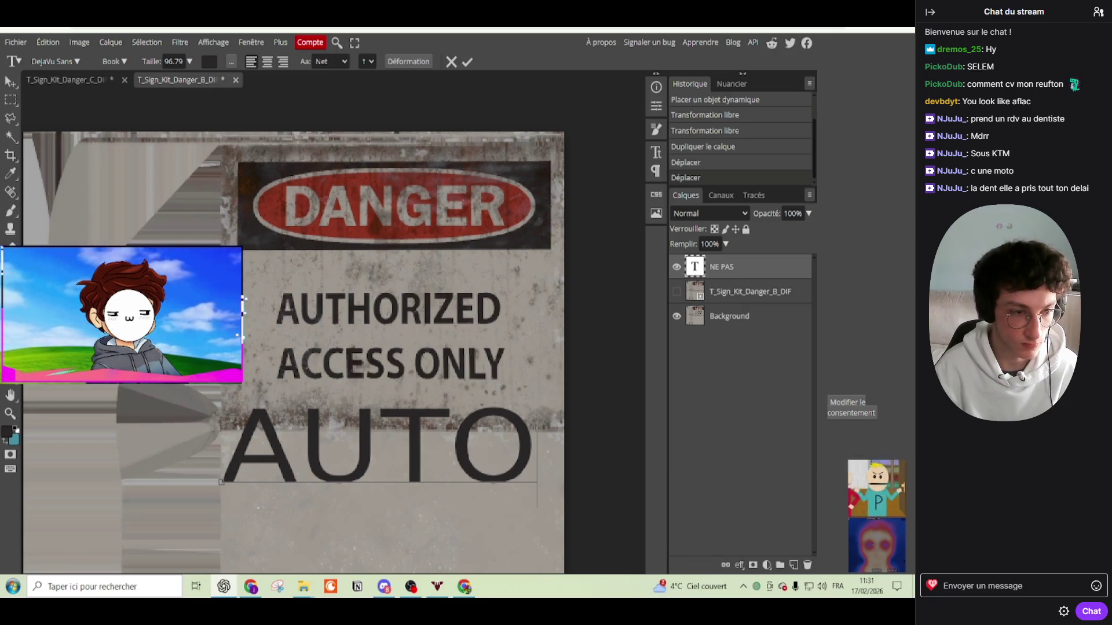
# Step: Replace AUTO with RESERVE AU PERSONNEL, split over two lines
pyautogui.click(396, 470)
pyautogui.hotkey('ctrl', 'a')
pyautogui.press('BackSpace')
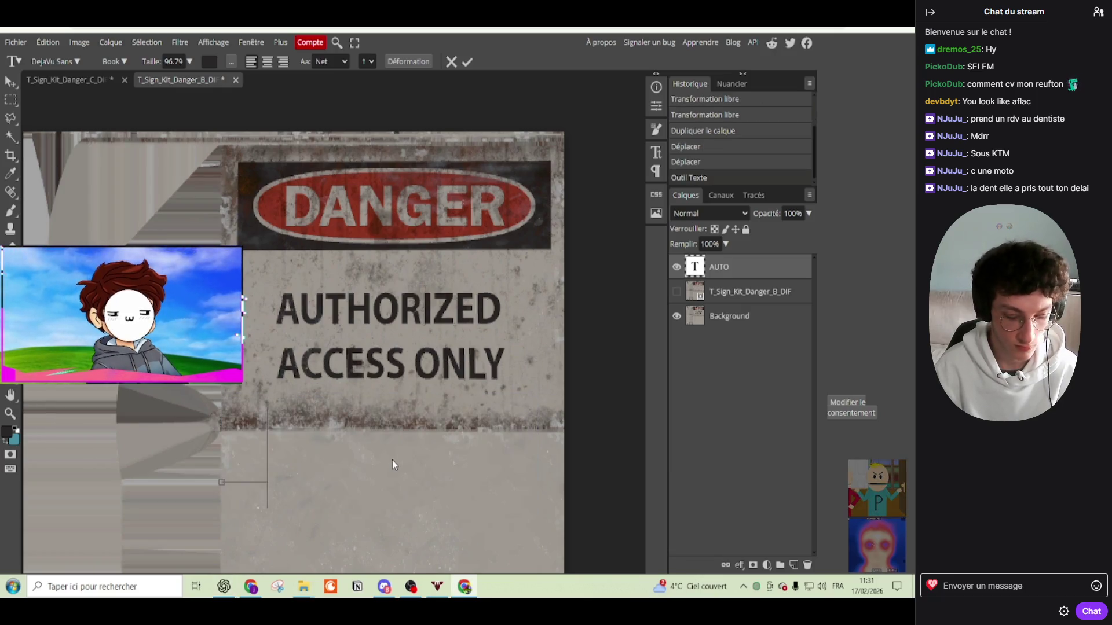
pyautogui.write('RES')
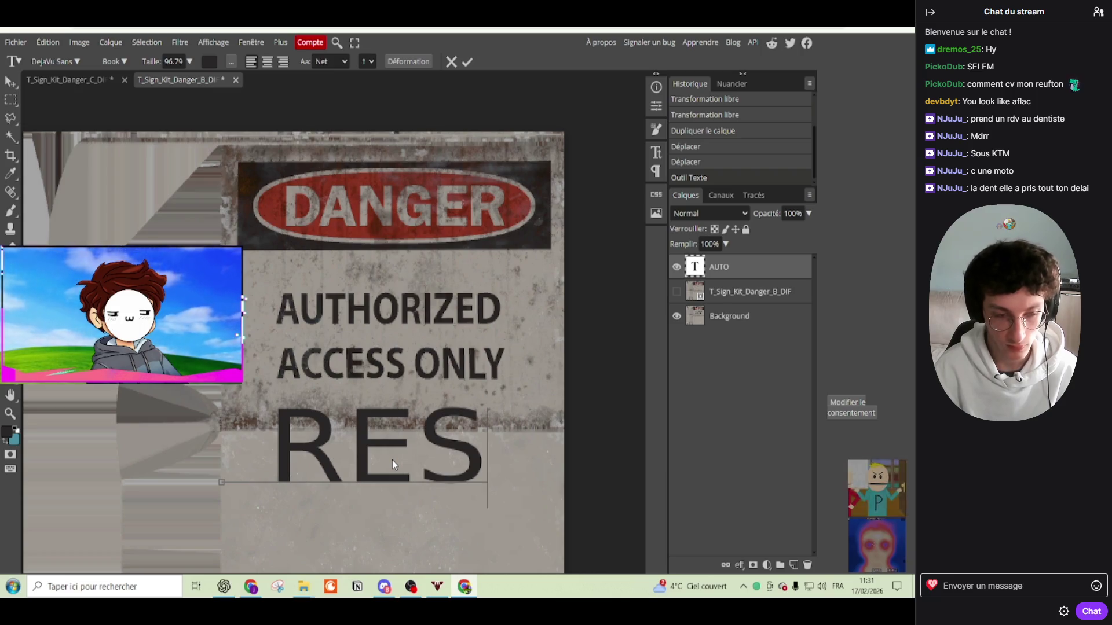
pyautogui.write('E')
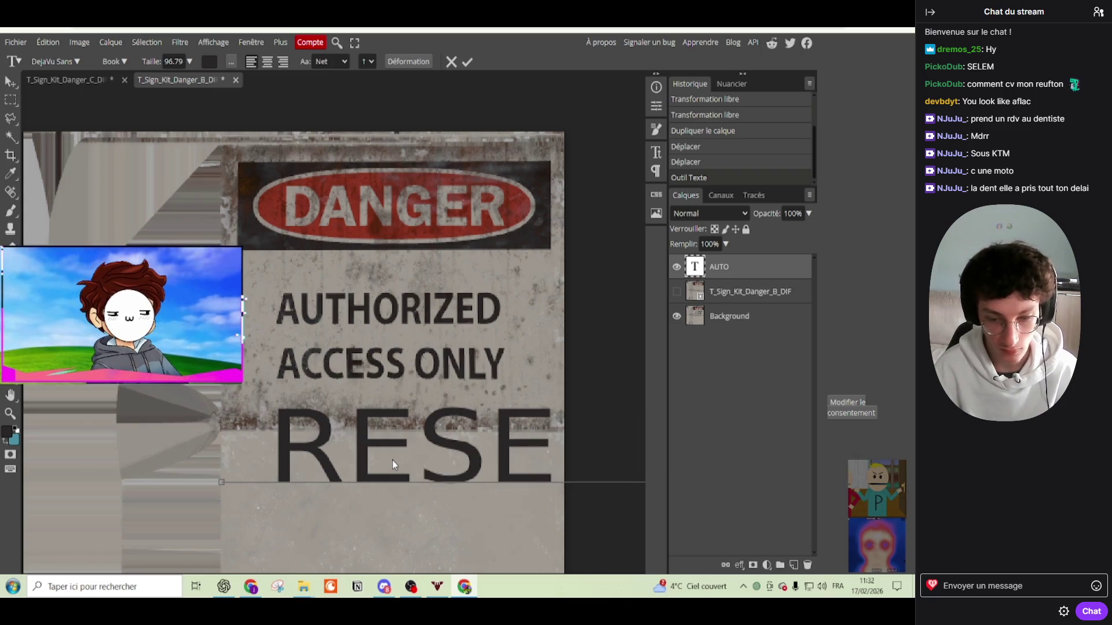
pyautogui.press('Return')
pyautogui.write('A')
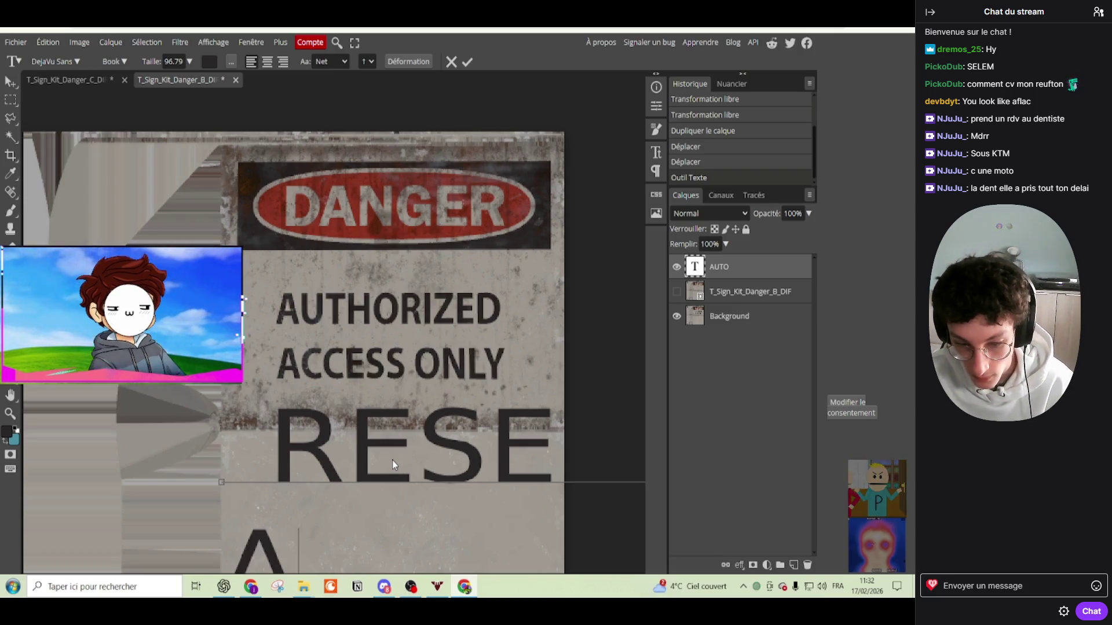
pyautogui.write('LL PE')
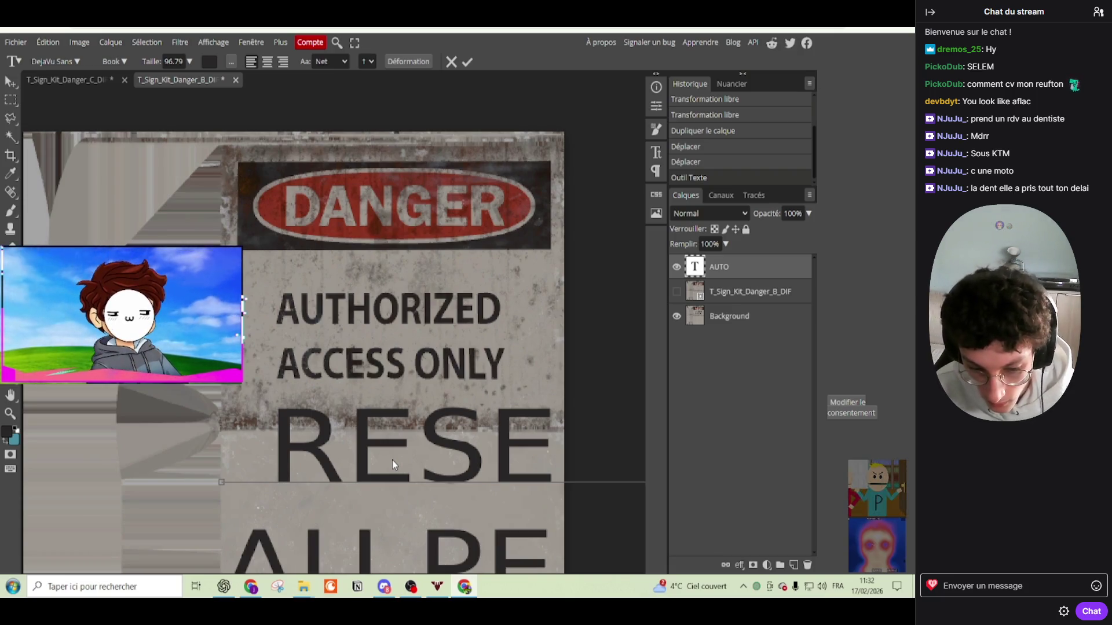
# Step: Centre-align the two lines of text and commit the edit
pyautogui.click(466, 62)
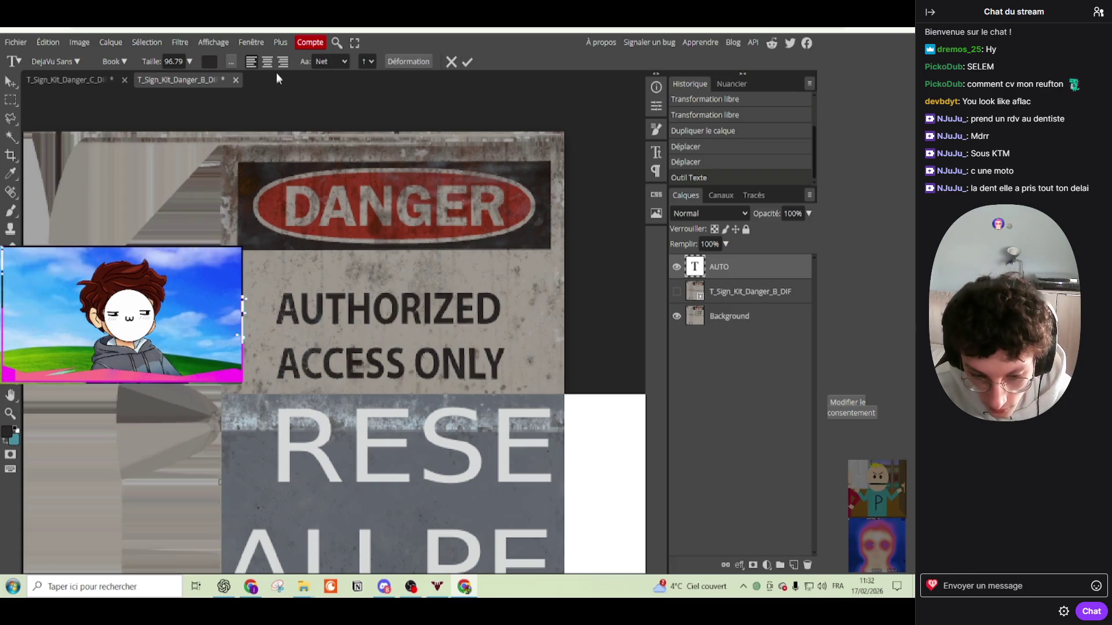
pyautogui.click(267, 61)
pyautogui.click(466, 62)
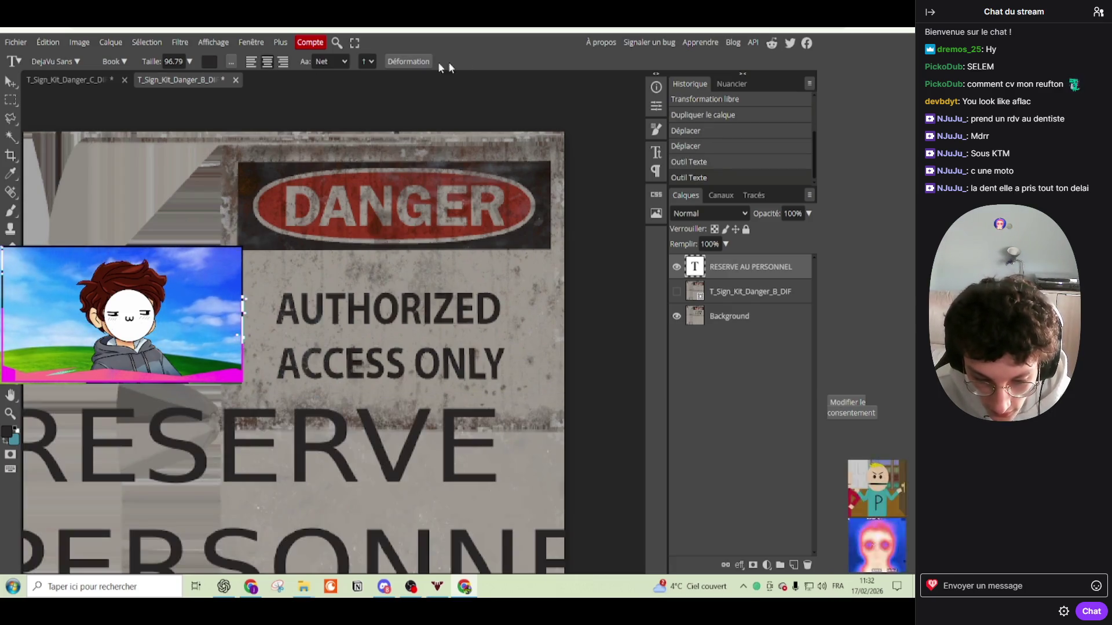
pyautogui.click(10, 81)
pyautogui.scroll(-2, 225, 319)
# Step: Shrink the text layer to about half size and move it to the sign's centre
pyautogui.moveTo(482, 414)
pyautogui.mouseDown()
pyautogui.moveTo(546, 348)
pyautogui.moveTo(348, 348)
pyautogui.mouseUp()
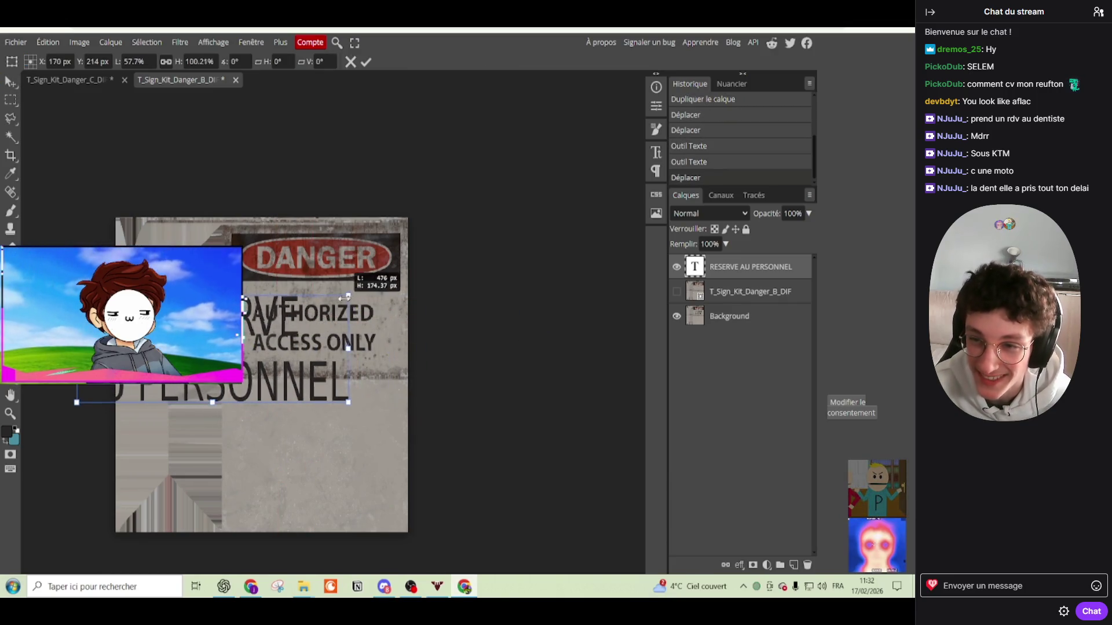
pyautogui.moveTo(345, 297); pyautogui.dragTo(215, 347)
pyautogui.scroll(1, 215, 346)
pyautogui.scroll(3, 215, 347)
pyautogui.moveTo(99, 392)
pyautogui.mouseDown()
pyautogui.moveTo(417, 317)
pyautogui.moveTo(339, 264)
pyautogui.moveTo(347, 366)
pyautogui.mouseUp()
pyautogui.scroll(2, 417, 317)
pyautogui.scroll(1, 416, 318)
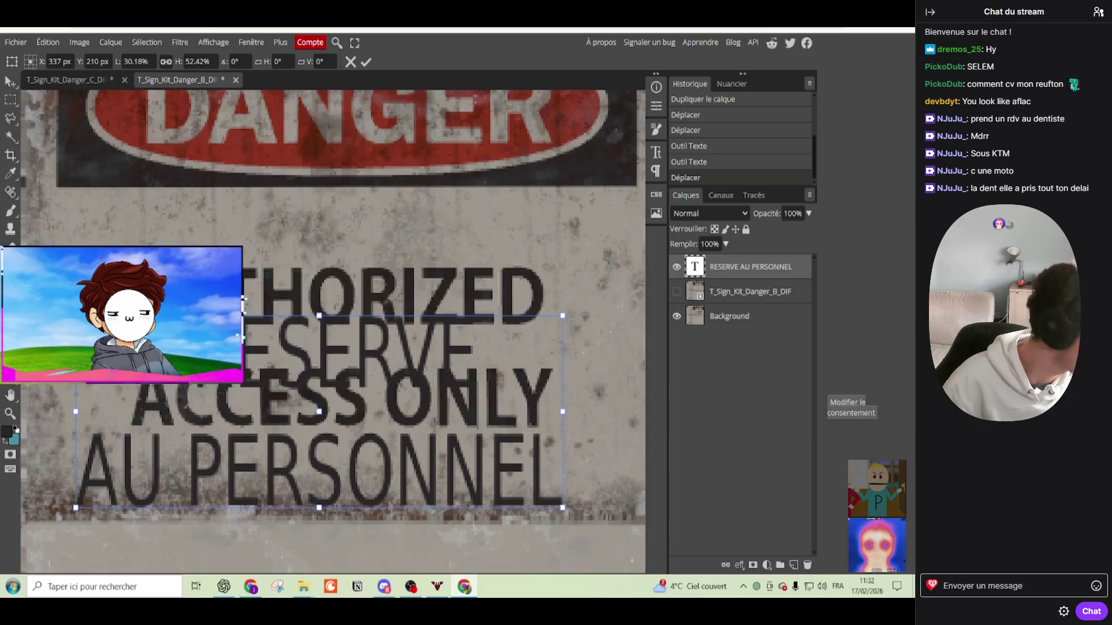
pyautogui.click(366, 62)
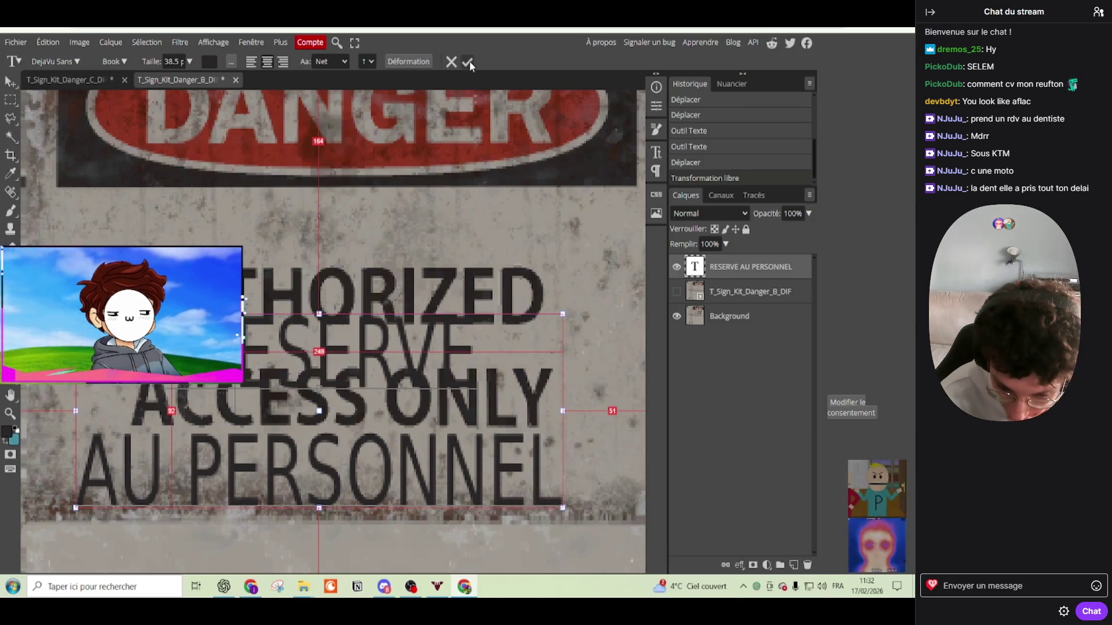
# Step: Set the RESERVE AU PERSONNEL text's font style to Bold
pyautogui.hotkey('ctrl', 'a')
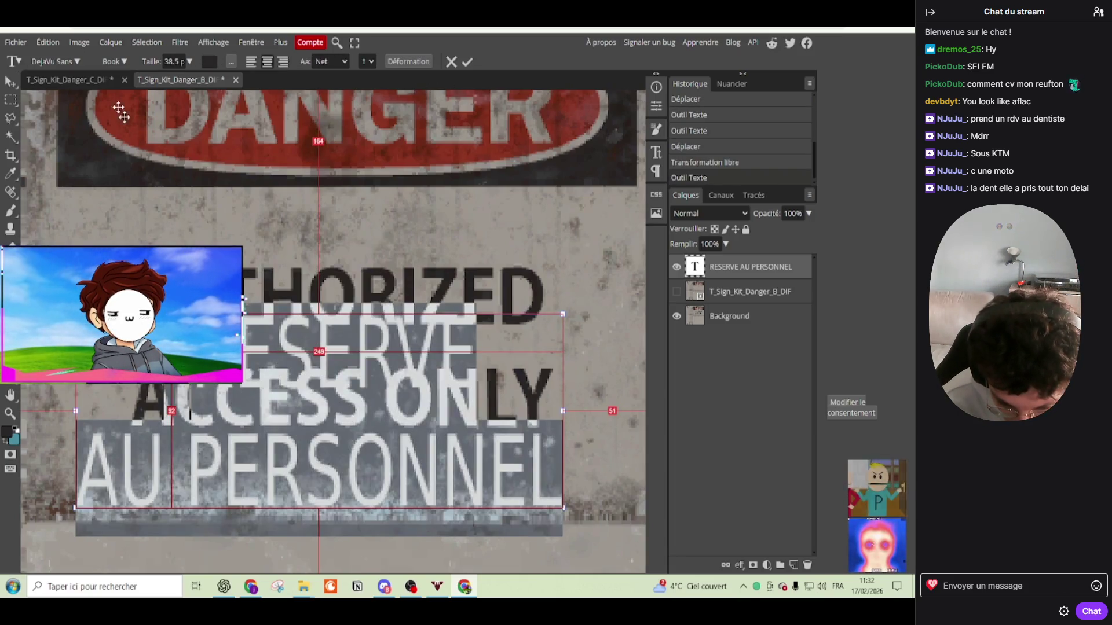
pyautogui.click(125, 61)
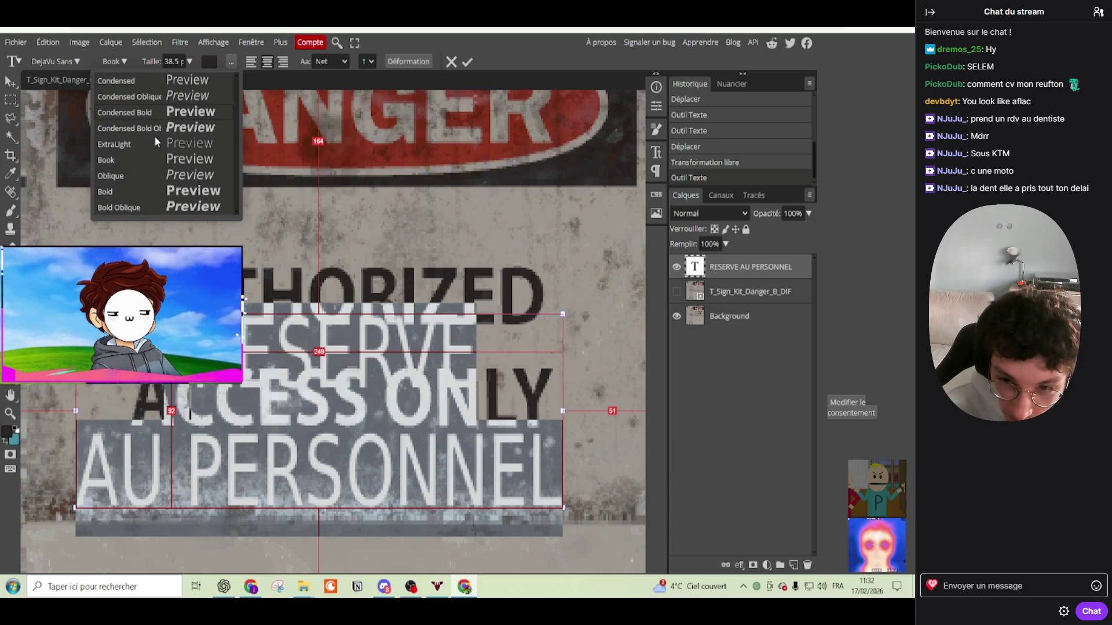
pyautogui.click(195, 191)
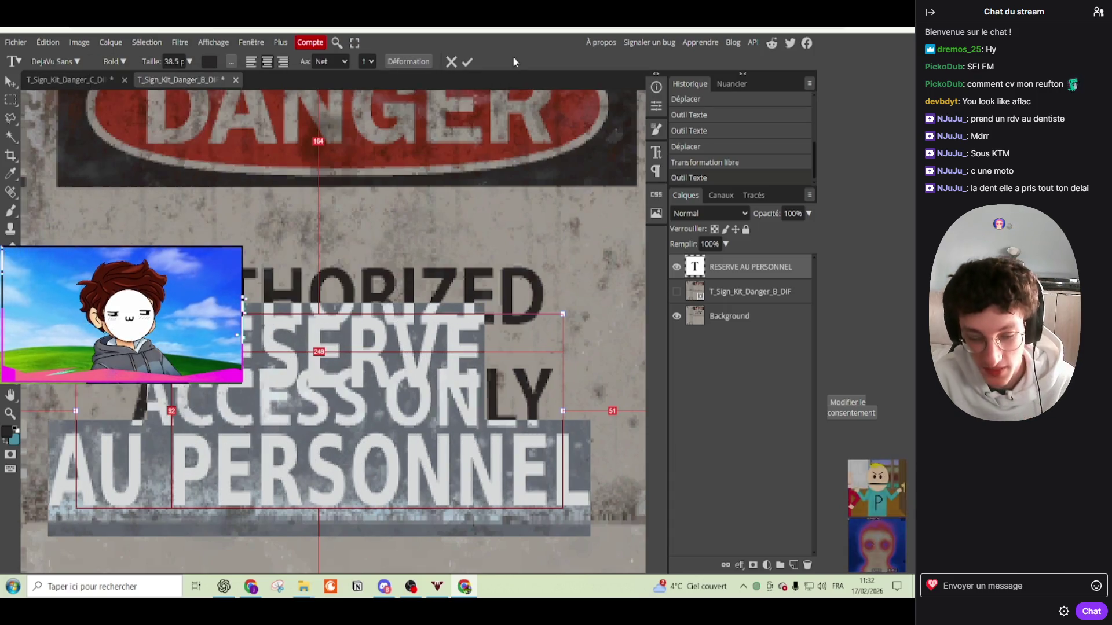
pyautogui.click(466, 61)
# Step: Move the text up over the original wording, squash its height to ~85%, and narrow it
pyautogui.press('v')
pyautogui.moveTo(295, 385); pyautogui.dragTo(305, 338)
pyautogui.moveTo(350, 230); pyautogui.dragTo(344, 271)
pyautogui.moveTo(621, 342); pyautogui.dragTo(523, 339)
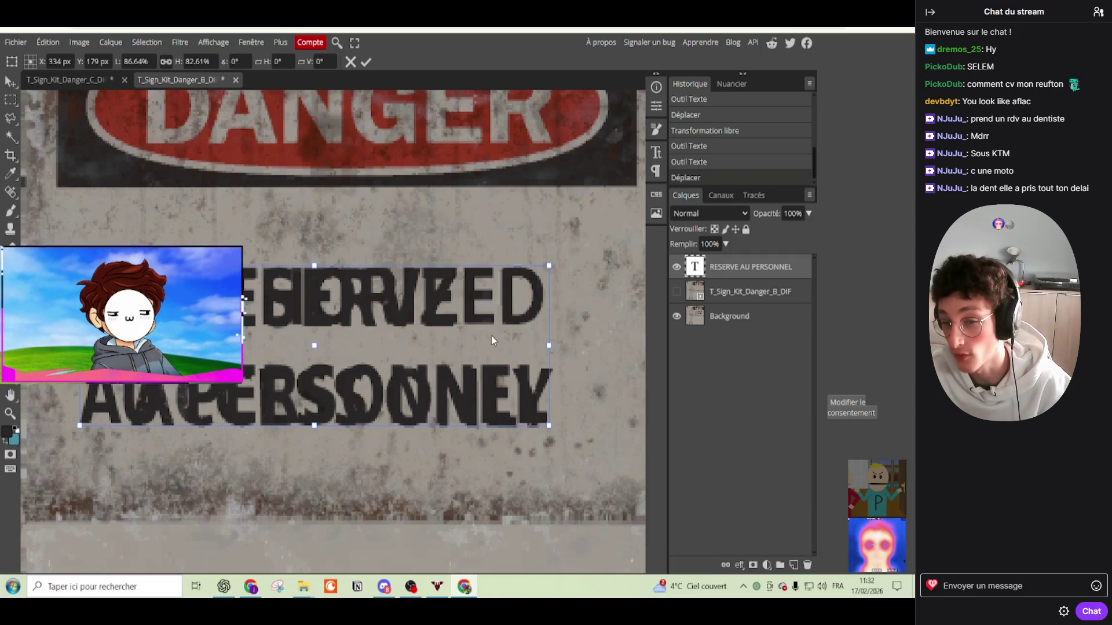
# Step: Nudge the text down and narrow it from the left to fit the lettering
pyautogui.press('Down')
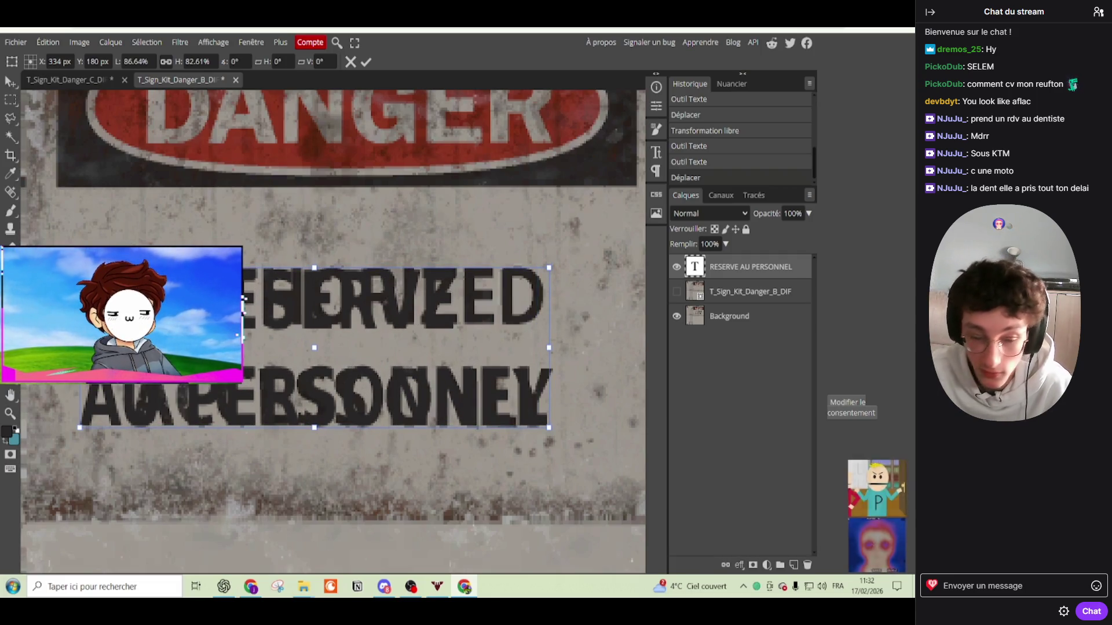
pyautogui.moveTo(80, 347); pyautogui.dragTo(134, 347)
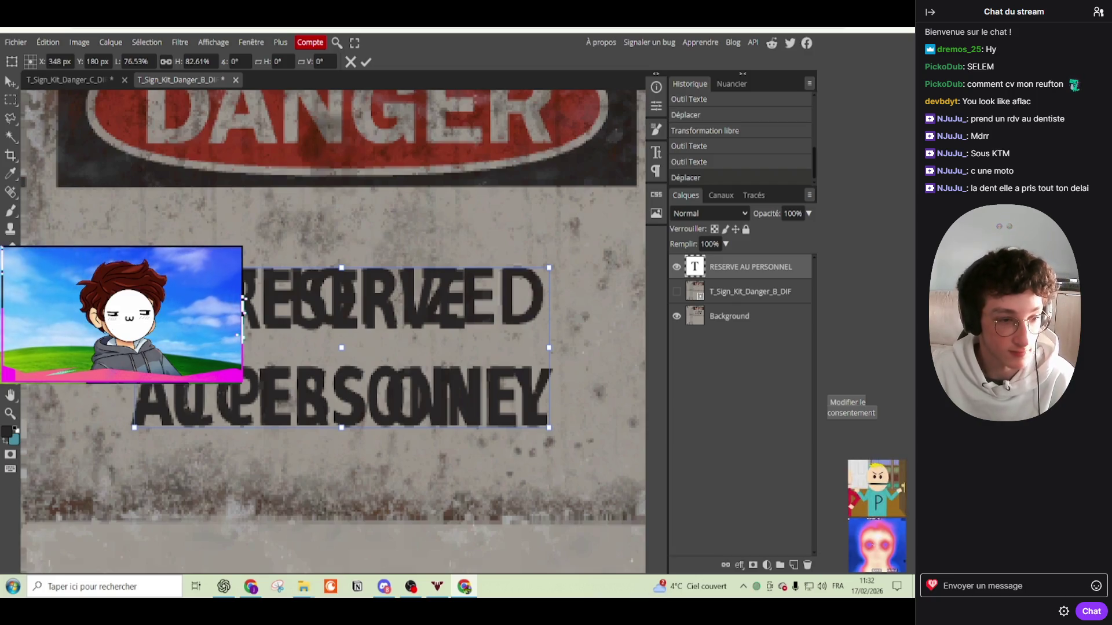
pyautogui.press('Return')
pyautogui.press('Delete')
pyautogui.hotkey('ctrl', 'z')
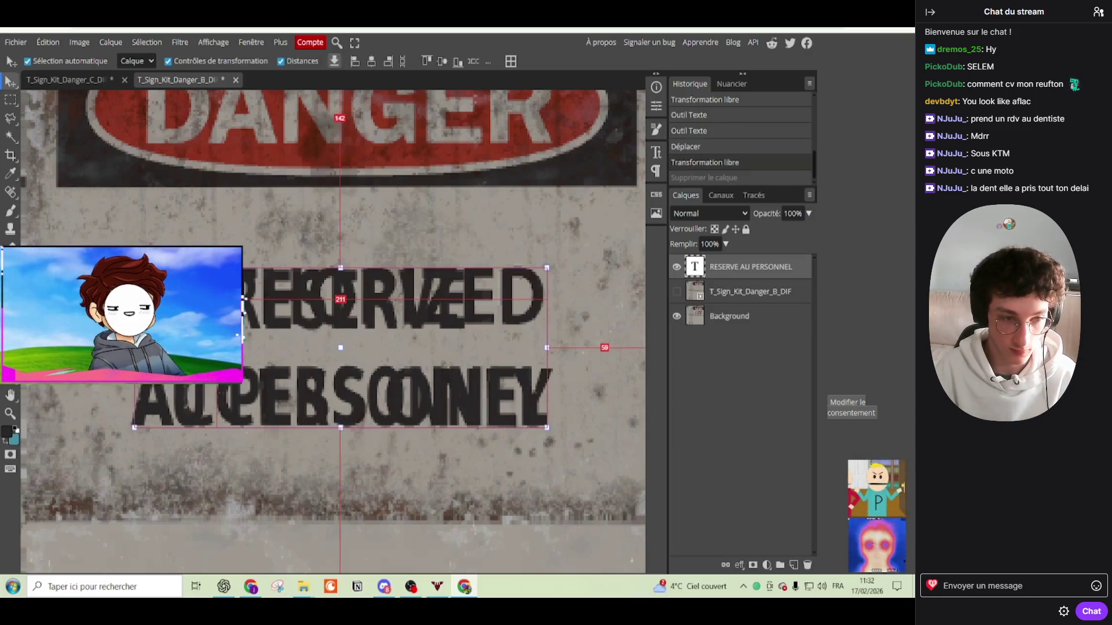
# Step: Show the cleaned sign layer and adjust the text width to fit the sign
pyautogui.click(676, 292)
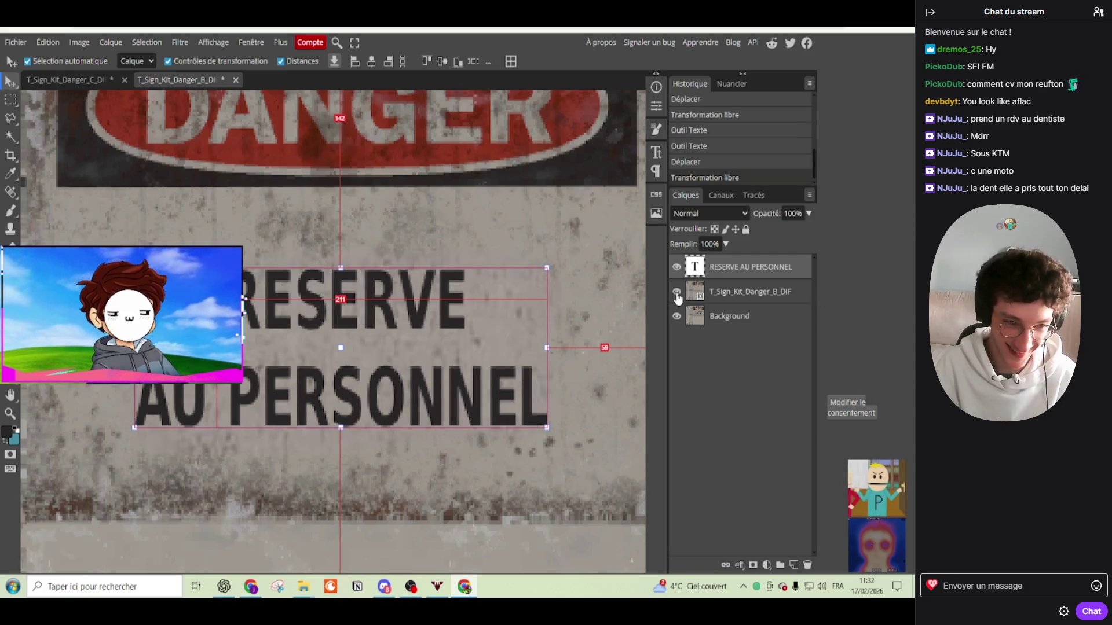
pyautogui.moveTo(546, 348); pyautogui.dragTo(608, 347)
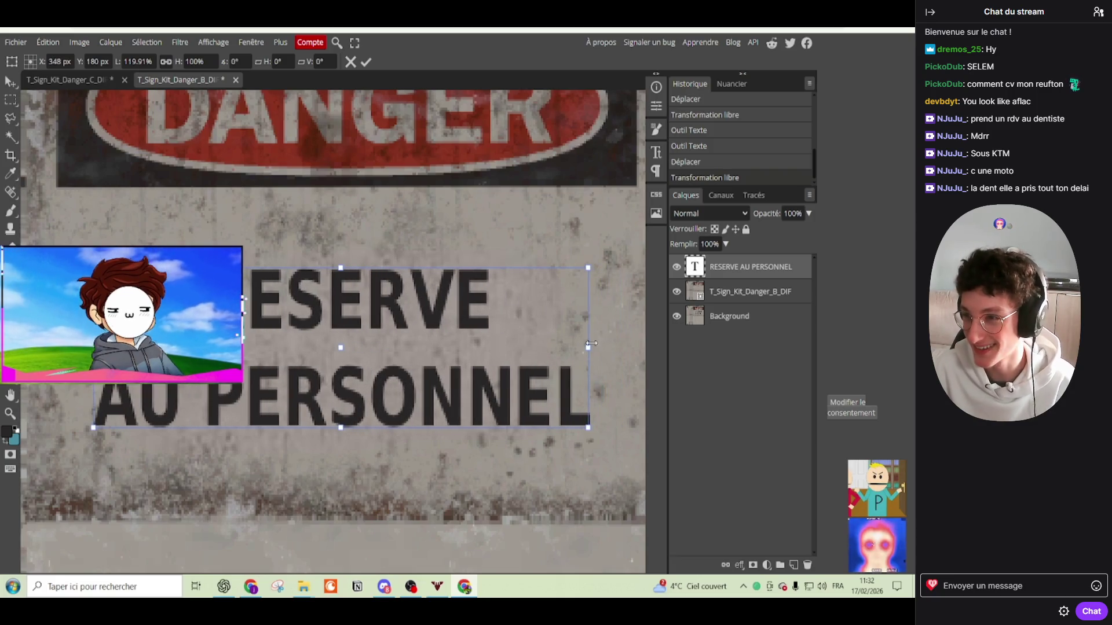
pyautogui.moveTo(608, 348); pyautogui.dragTo(584, 349)
pyautogui.scroll(-3, 419, 345)
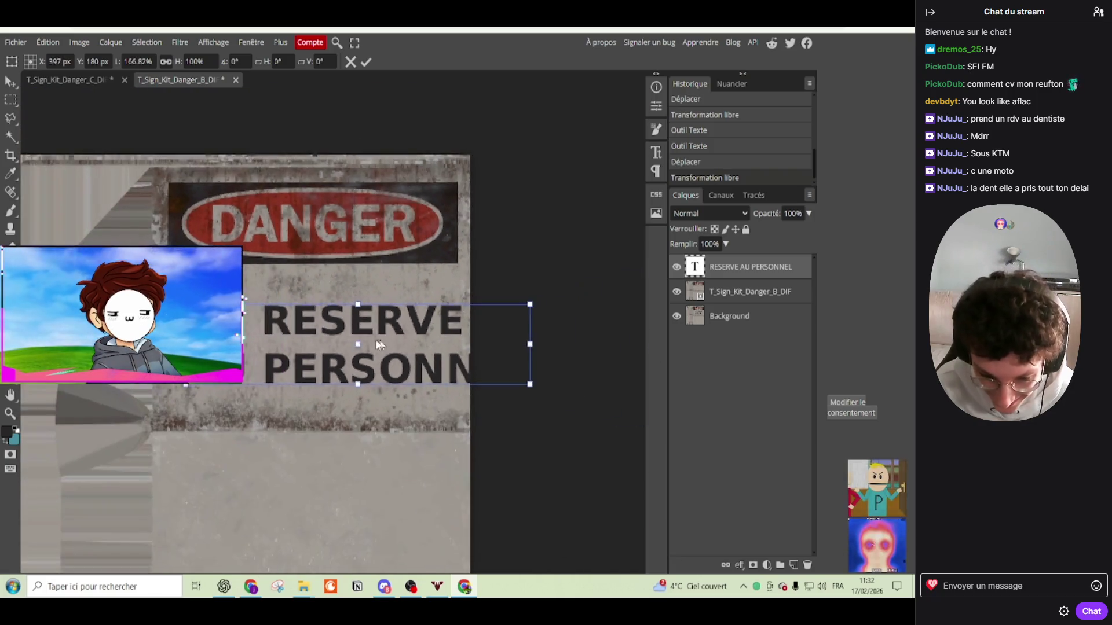
pyautogui.moveTo(611, 344)
pyautogui.mouseDown()
pyautogui.moveTo(490, 341)
pyautogui.moveTo(539, 342)
pyautogui.mouseUp()
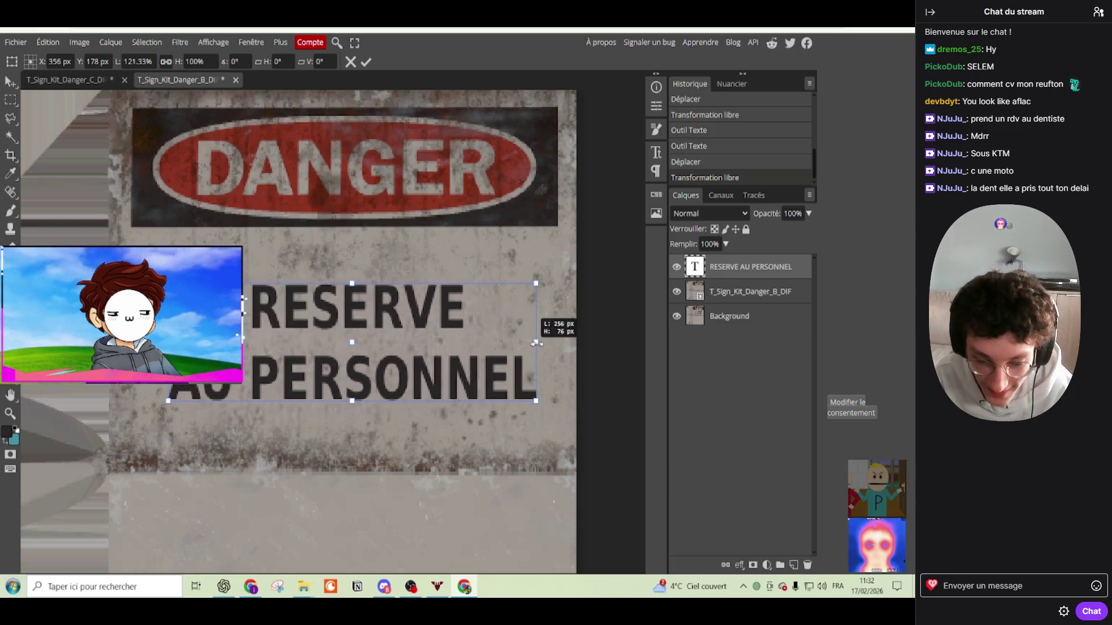
pyautogui.press('Return')
# Step: With the cleaned layer hidden, nudge the text down and stretch it slightly taller
pyautogui.click(676, 291)
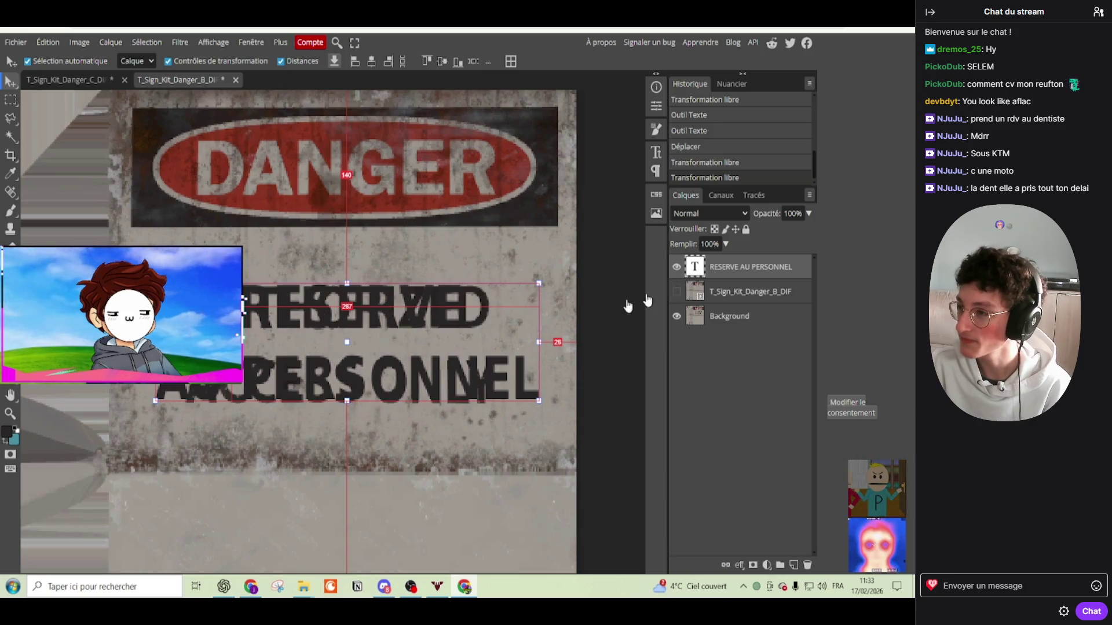
pyautogui.scroll(2, 403, 308)
pyautogui.moveTo(392, 310); pyautogui.dragTo(390, 313)
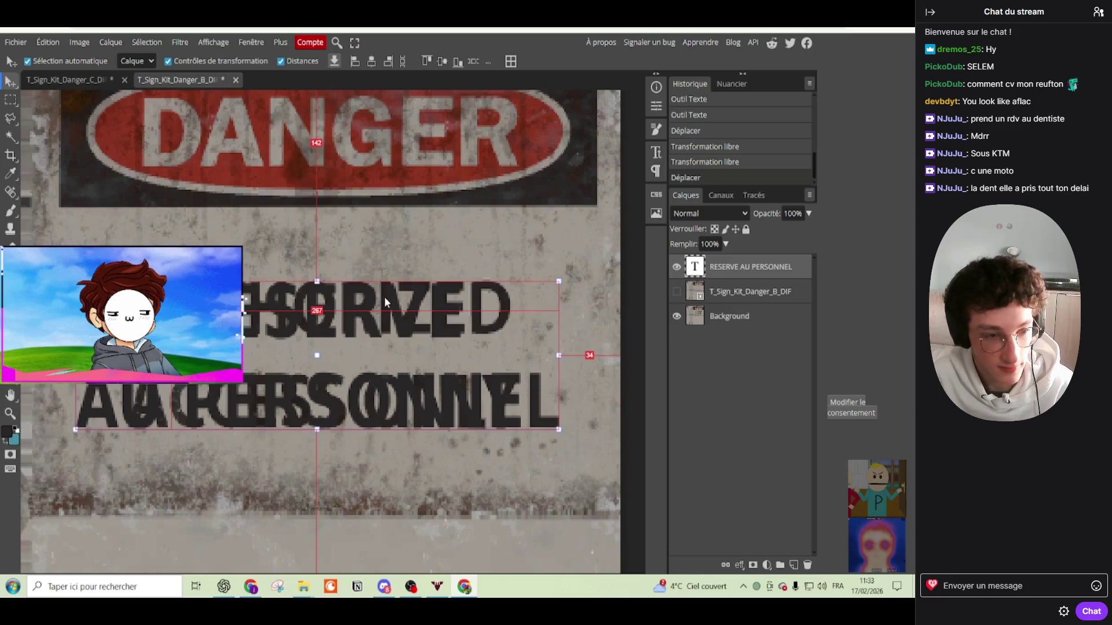
pyautogui.moveTo(497, 377); pyautogui.dragTo(499, 378)
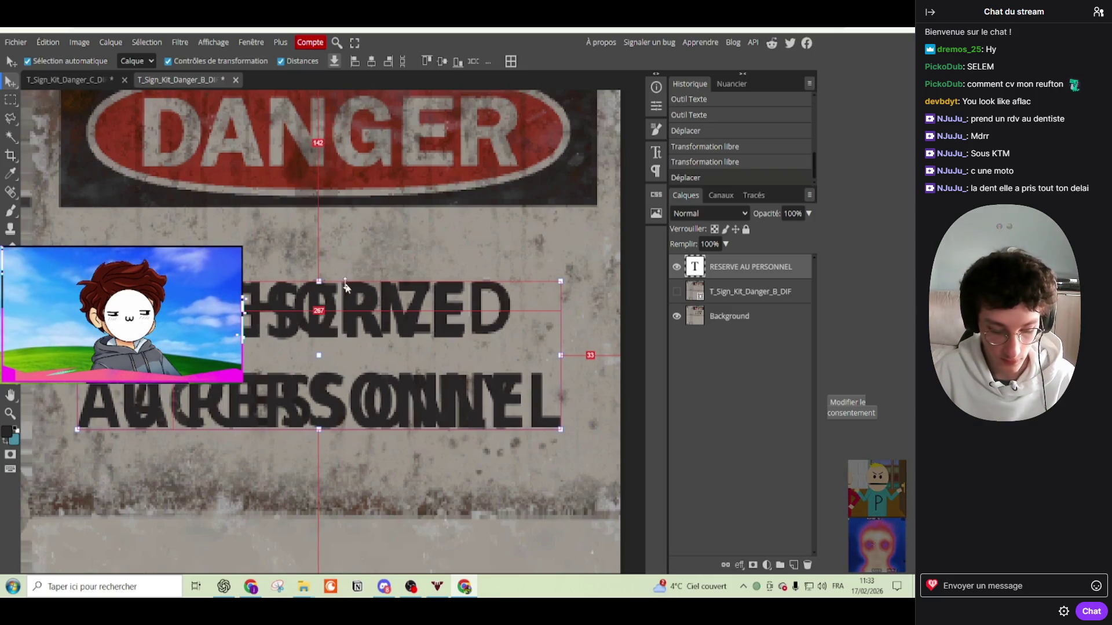
pyautogui.moveTo(321, 282); pyautogui.dragTo(323, 280)
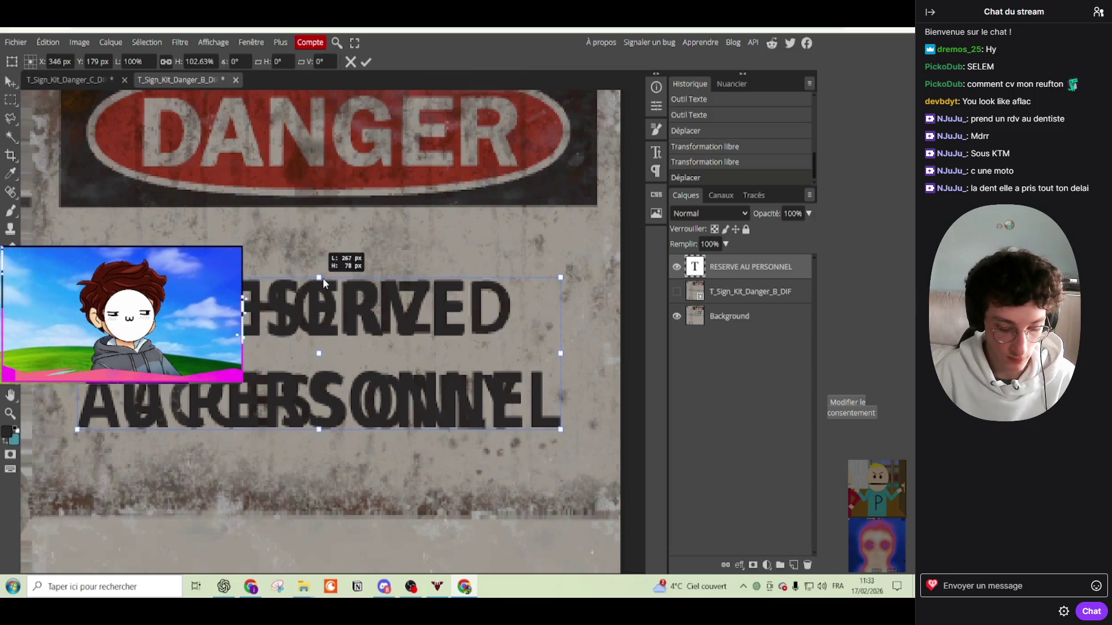
pyautogui.press('Return')
# Step: Make the T_Sign_Kit_Danger_B_DIF layer visible again over the original wording
pyautogui.click(474, 242)
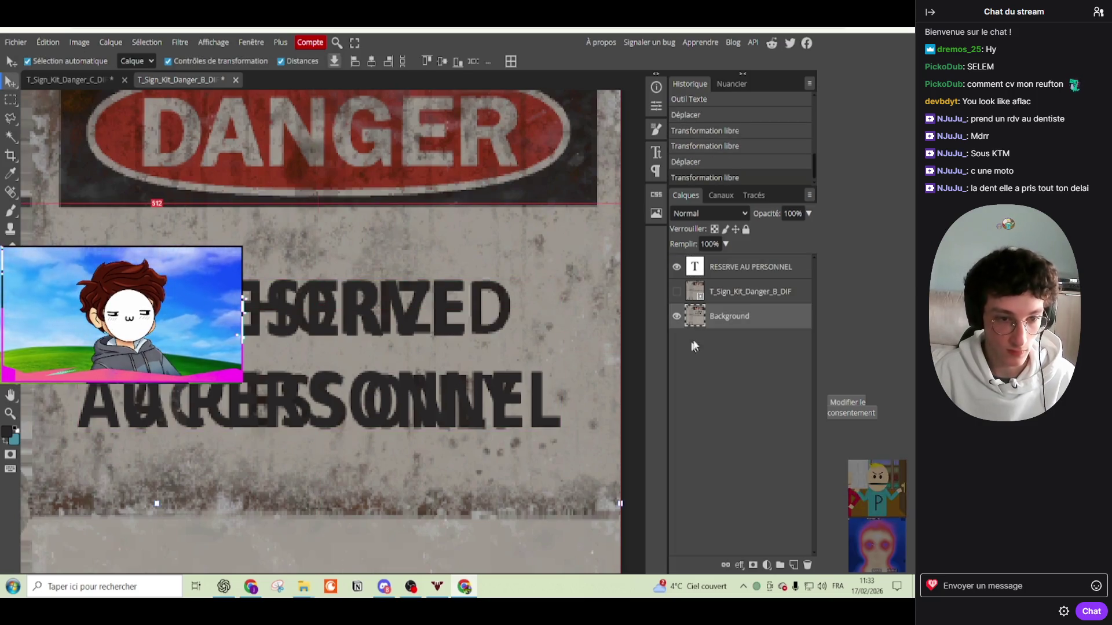
pyautogui.click(675, 291)
pyautogui.scroll(-3, 540, 291)
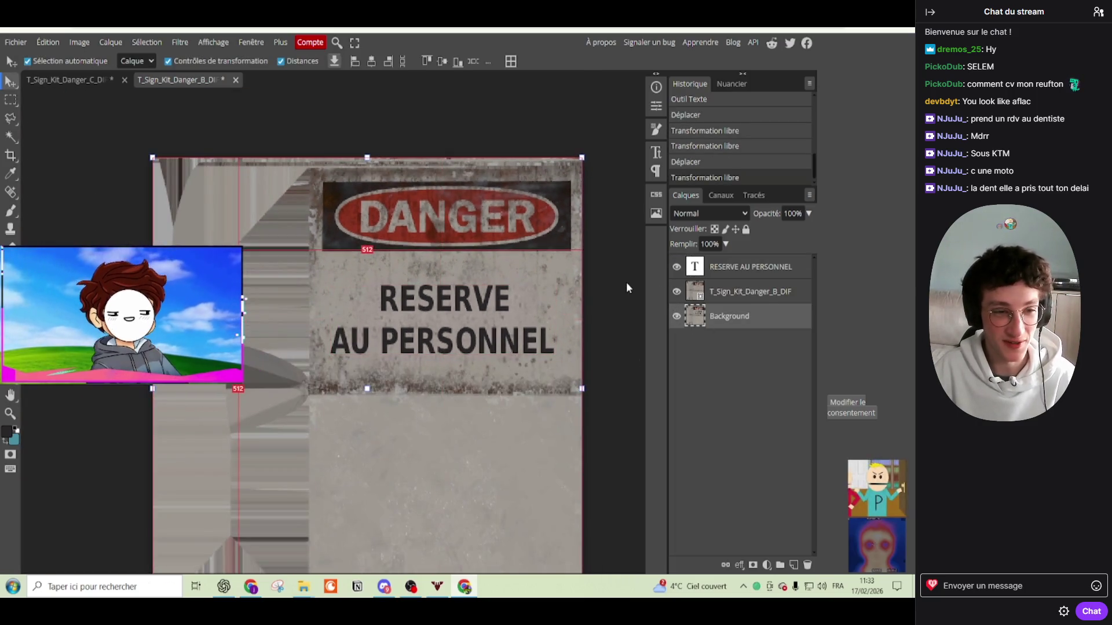
pyautogui.scroll(3, 581, 337)
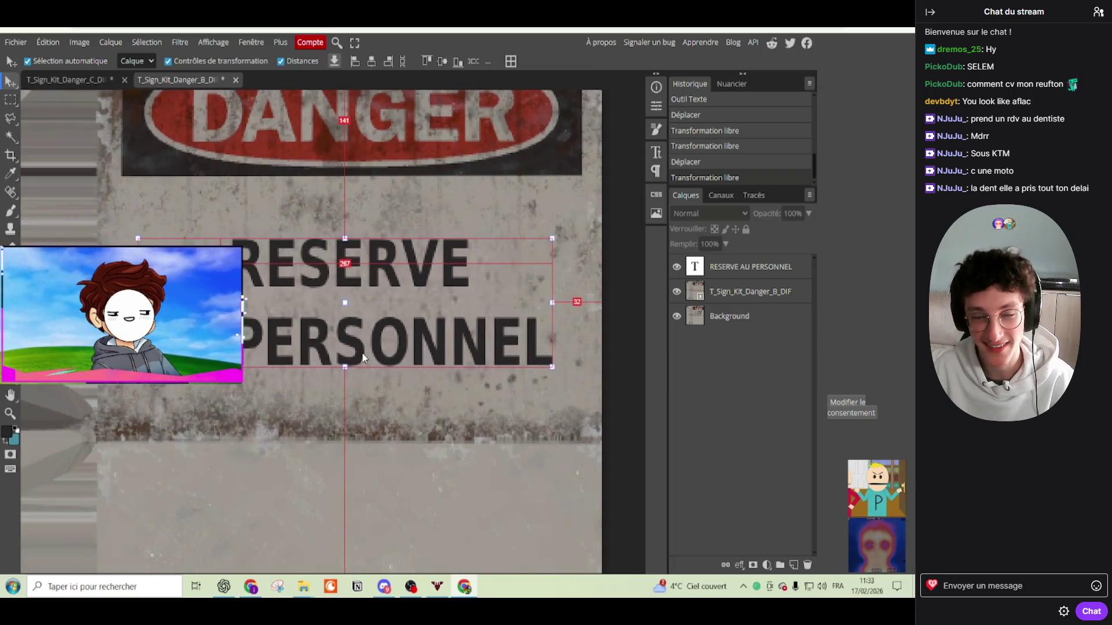
pyautogui.click(364, 356)
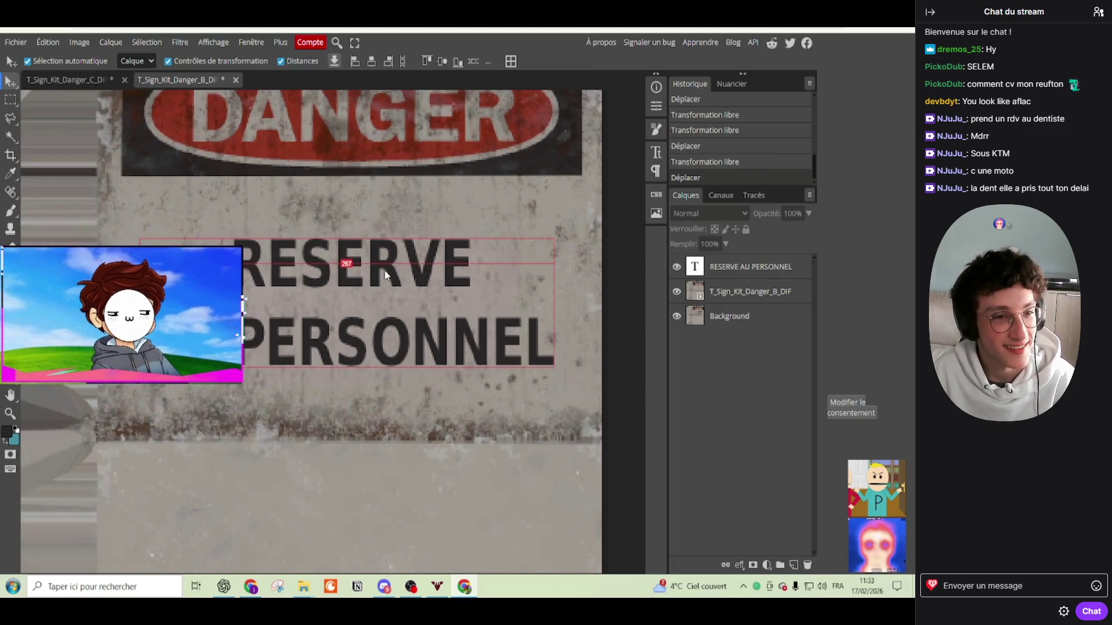
pyautogui.click(16, 43)
# Step: Export the Danger B sign as PNG, then open T_Sign_Kit_Danger_A_DIF.png as a new document
pyautogui.moveTo(70, 218)
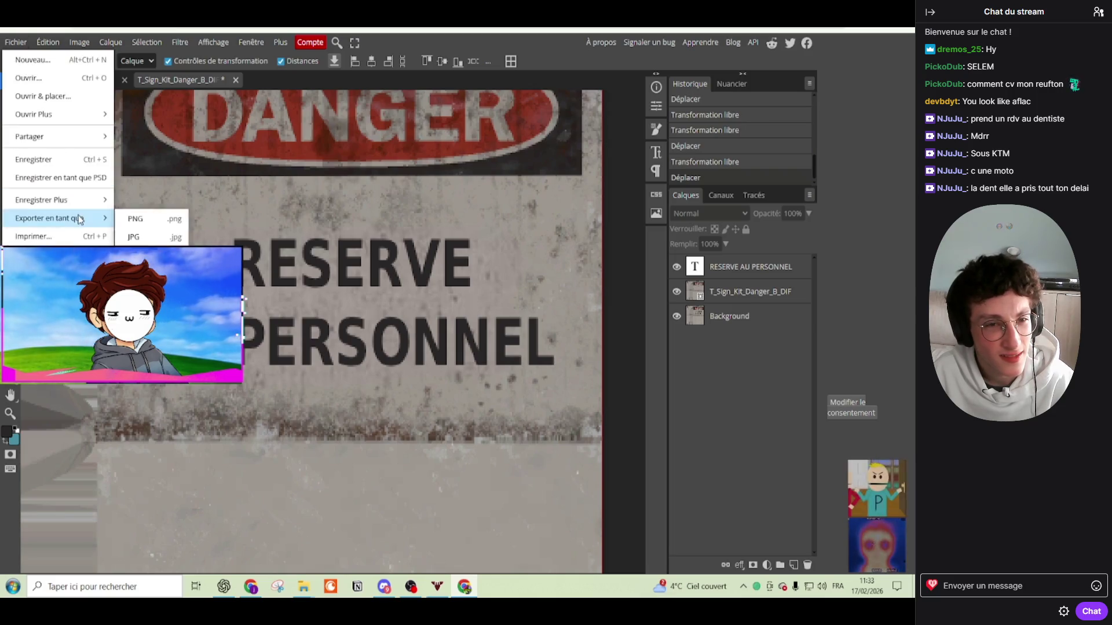
pyautogui.click(144, 224)
pyautogui.click(422, 308)
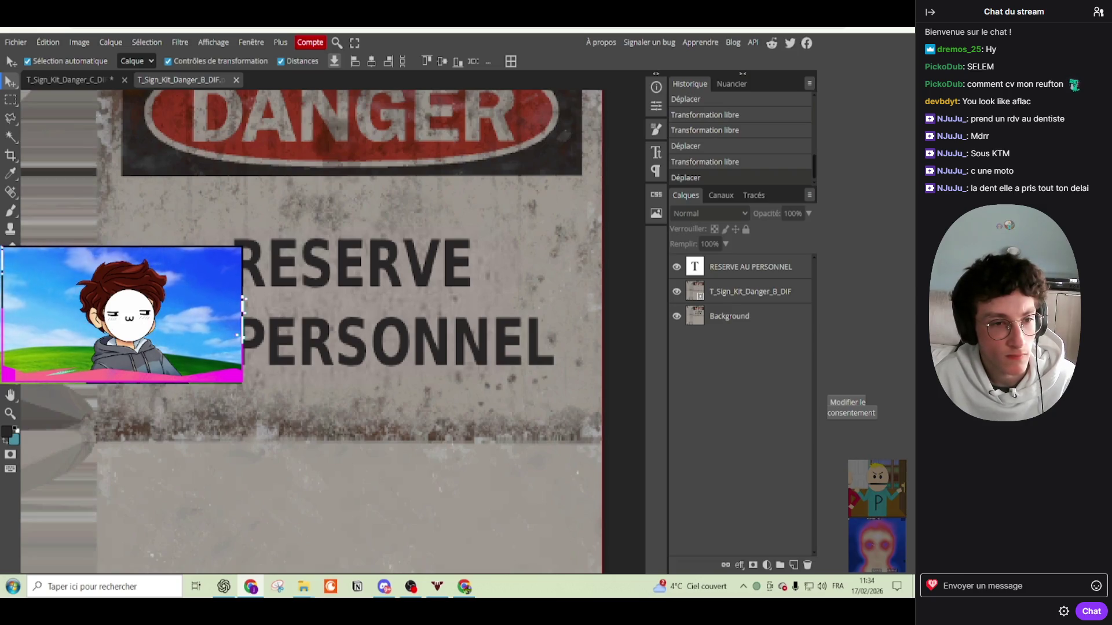
pyautogui.moveTo(301, 98); pyautogui.dragTo(300, 81)
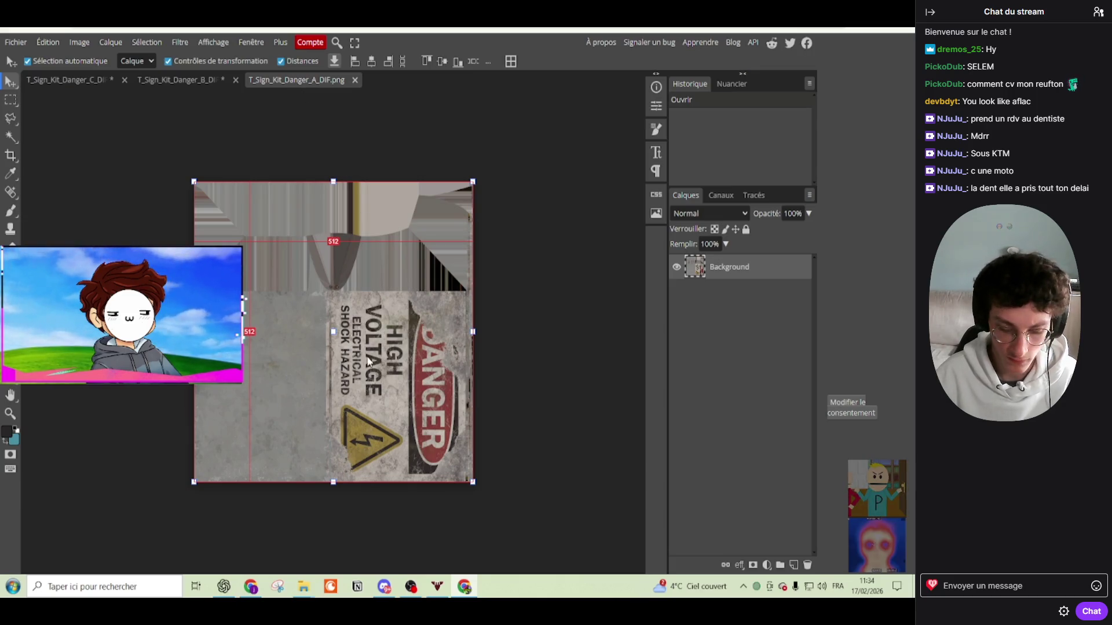
# Step: Merge all three Danger B layers into one and rotate it 90° clockwise
pyautogui.click(162, 81)
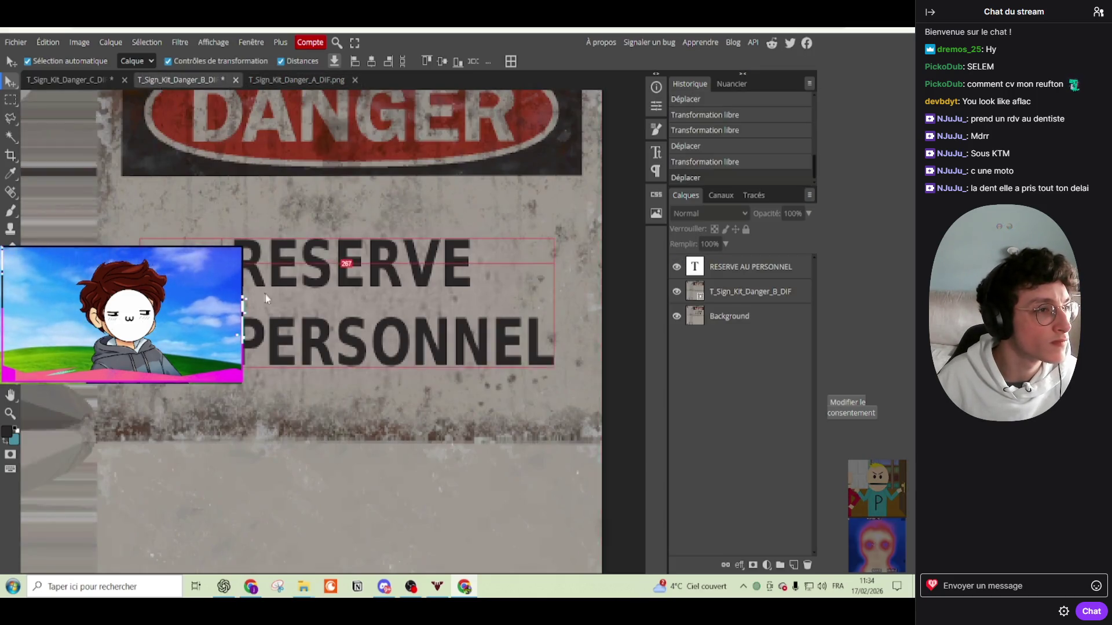
pyautogui.scroll(-1, 268, 306)
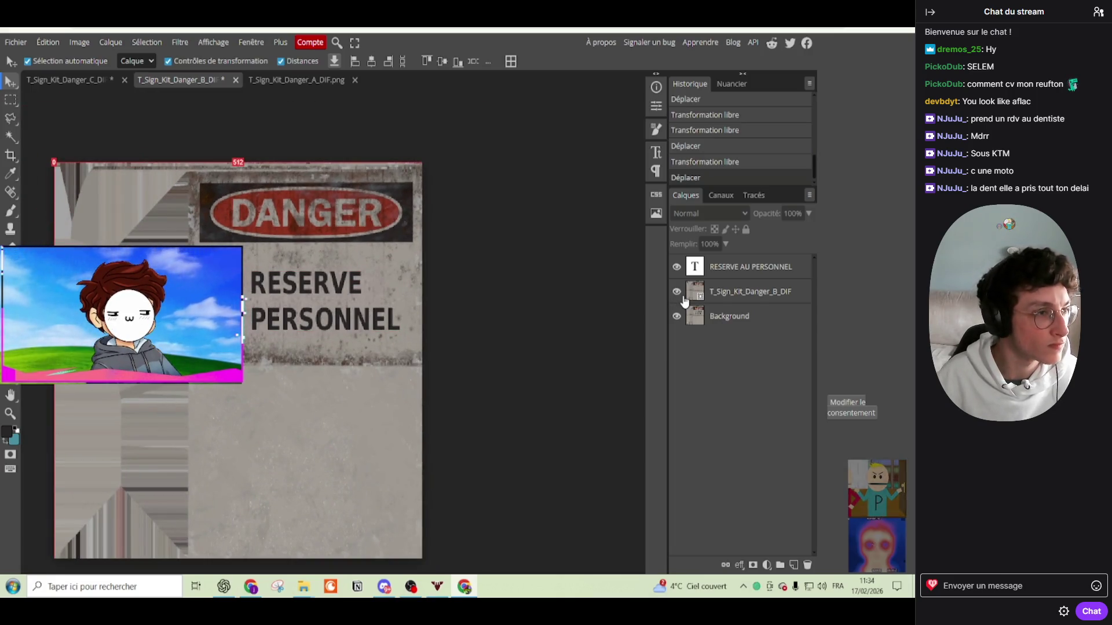
pyautogui.keyDown('shift'); pyautogui.click(731, 318); pyautogui.keyUp('shift')
pyautogui.hotkey('ctrl', 'e')
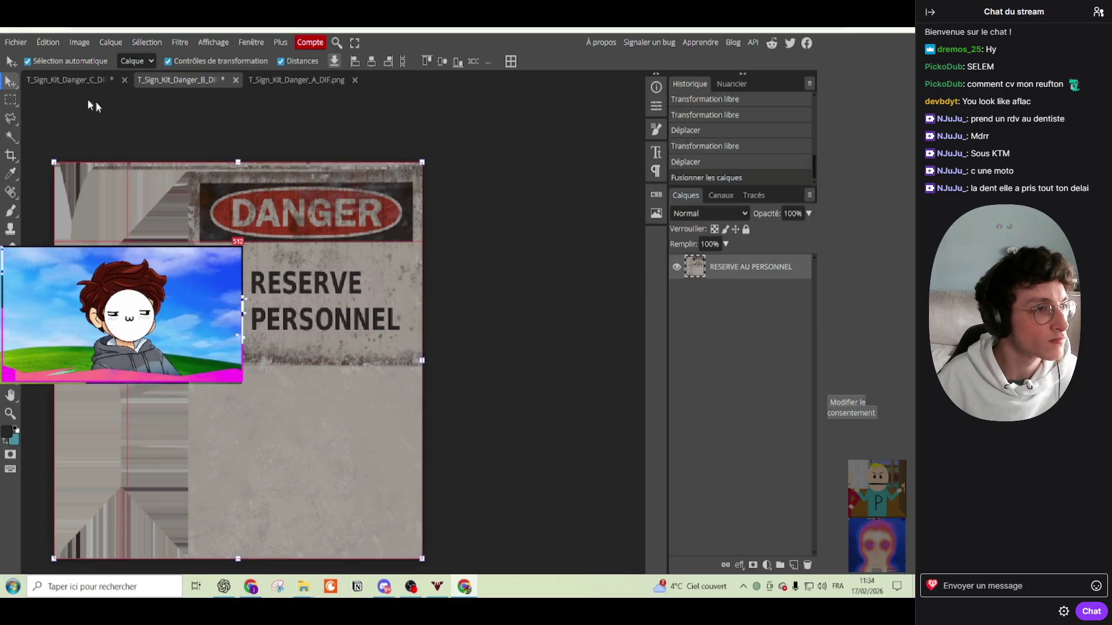
pyautogui.moveTo(240, 156); pyautogui.dragTo(422, 371)
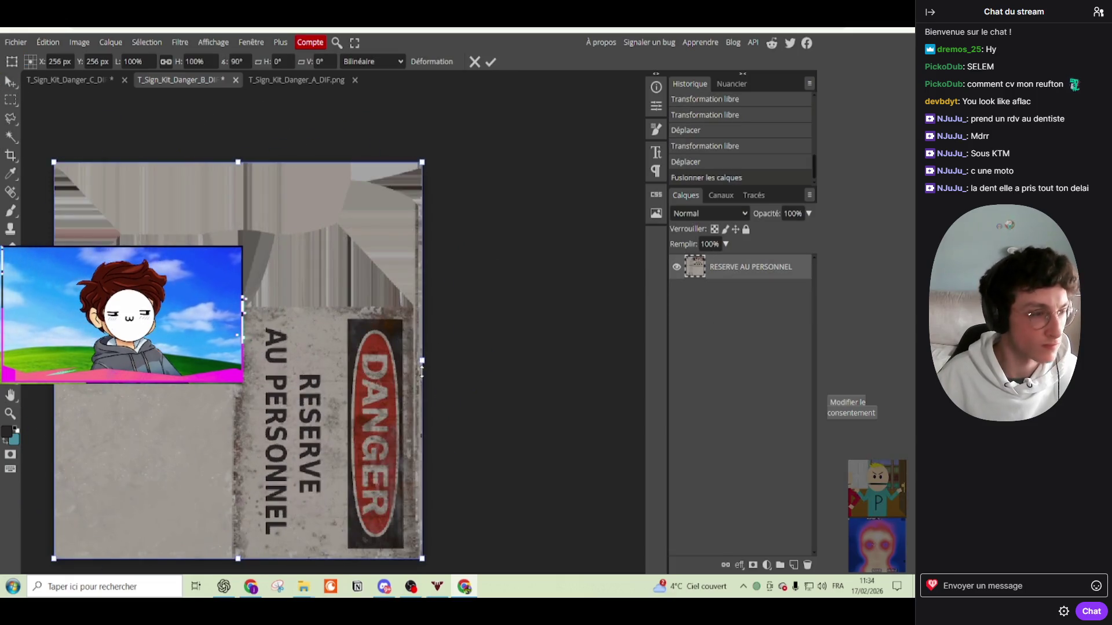
# Step: Export the rotated sign again as a PNG
pyautogui.click(15, 42)
pyautogui.moveTo(58, 218)
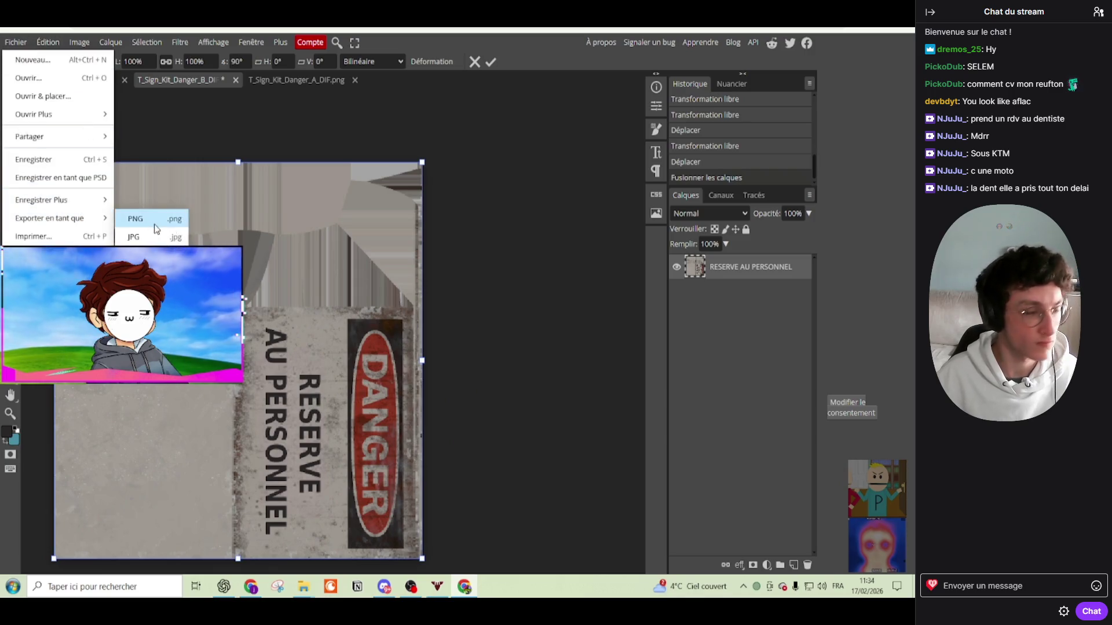
pyautogui.click(145, 224)
pyautogui.click(413, 310)
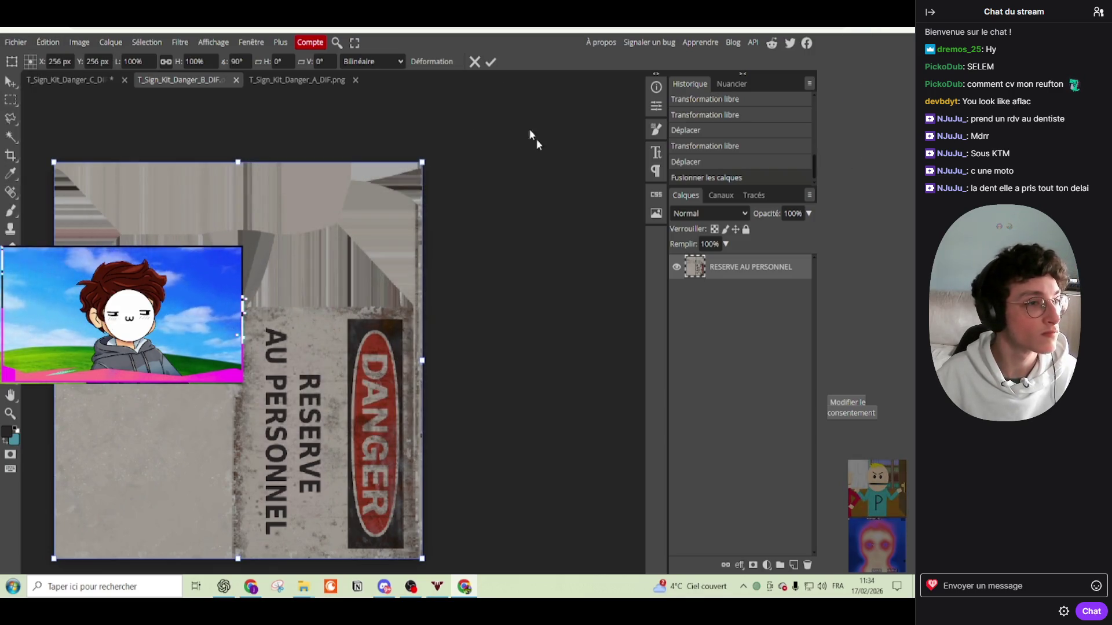
pyautogui.click(304, 587)
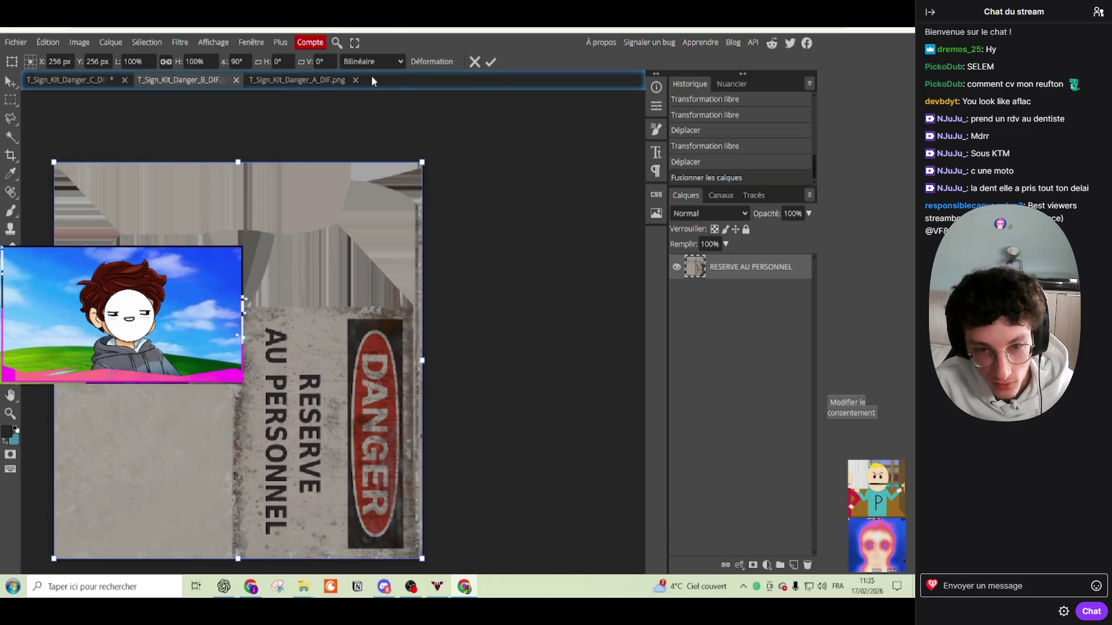
# Step: Open T_Sign_Kit_Danger_A_DIF.png and delete the wrongly placed RESERVE AU PERSONNEL layer
pyautogui.moveTo(377, 82); pyautogui.dragTo(371, 75)
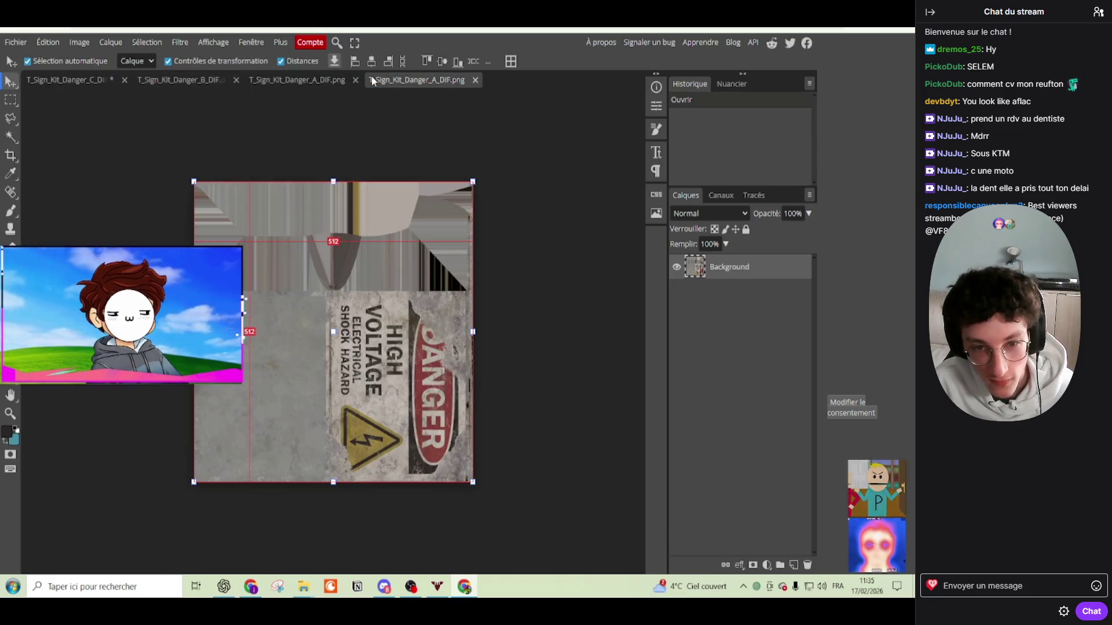
pyautogui.click(322, 85)
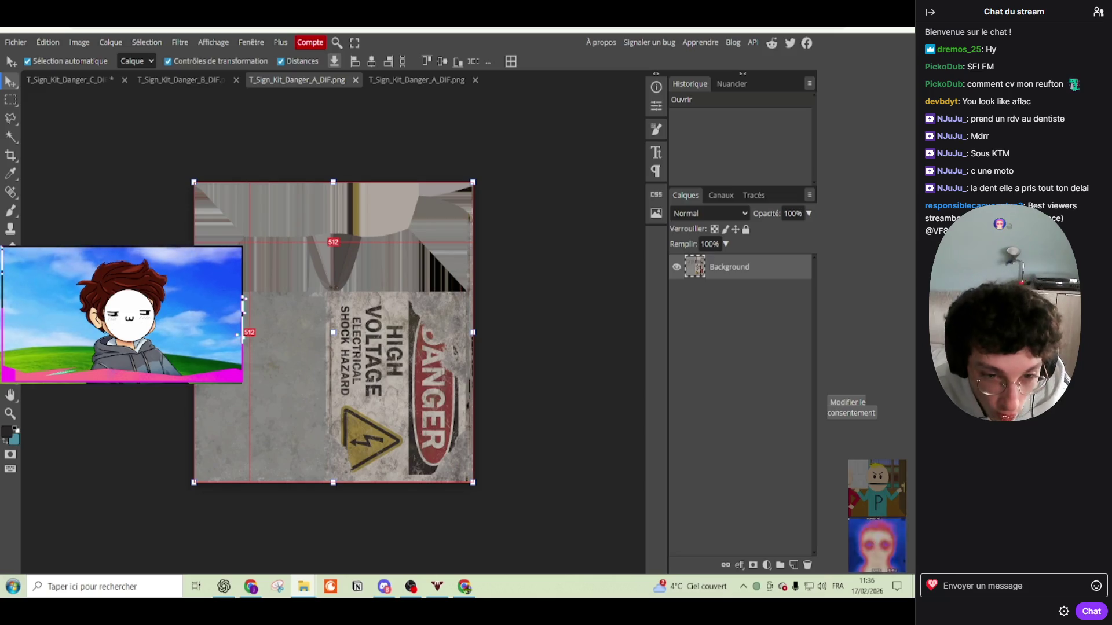
pyautogui.moveTo(463, 220); pyautogui.dragTo(391, 287)
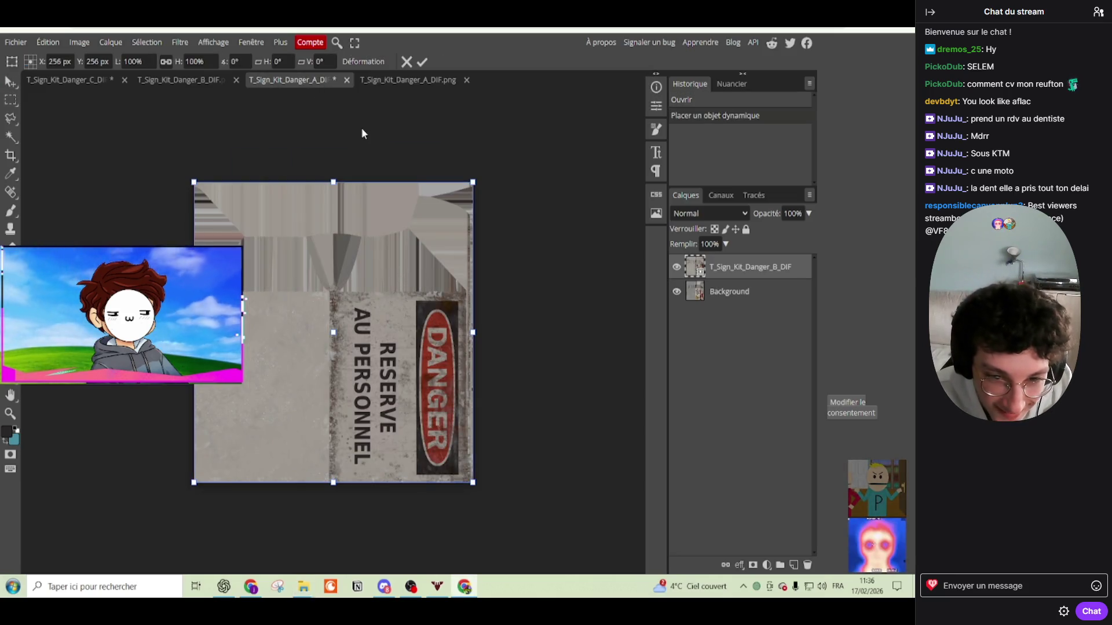
pyautogui.press('Return')
pyautogui.press('Delete')
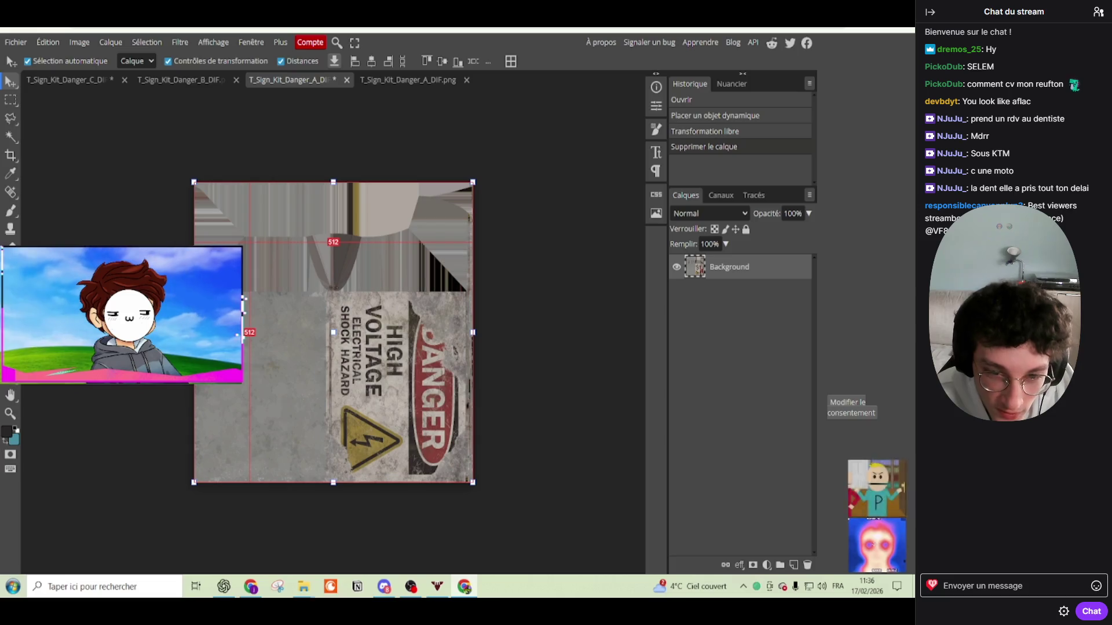
# Step: Place the text-free sign texture as a new layer on the High Voltage document
pyautogui.moveTo(248, 211); pyautogui.dragTo(253, 231)
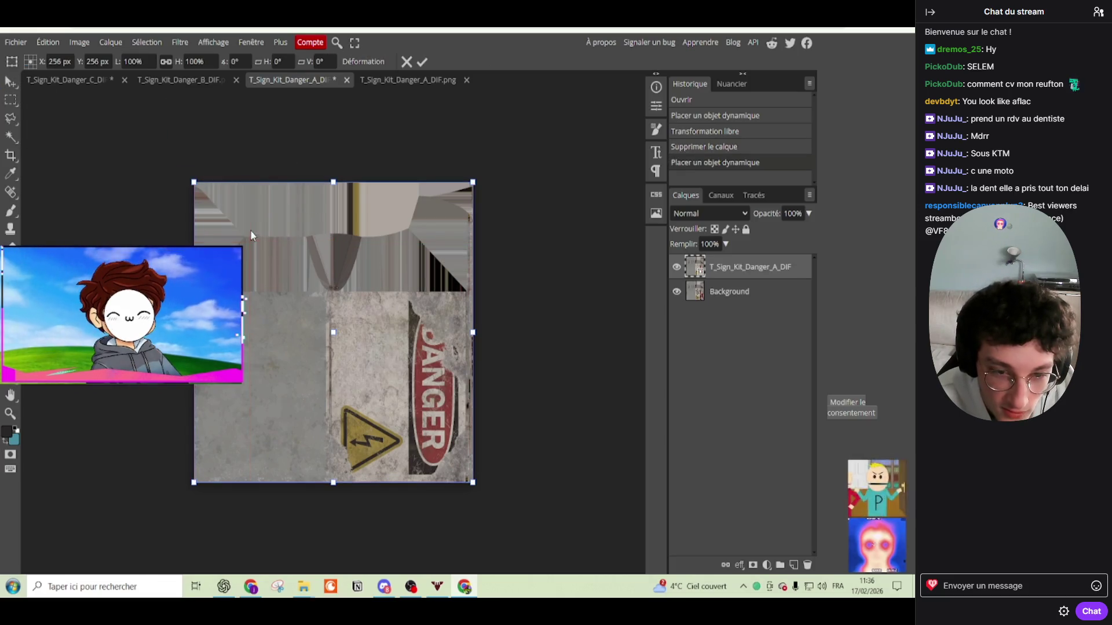
pyautogui.click(428, 59)
pyautogui.scroll(3, 388, 330)
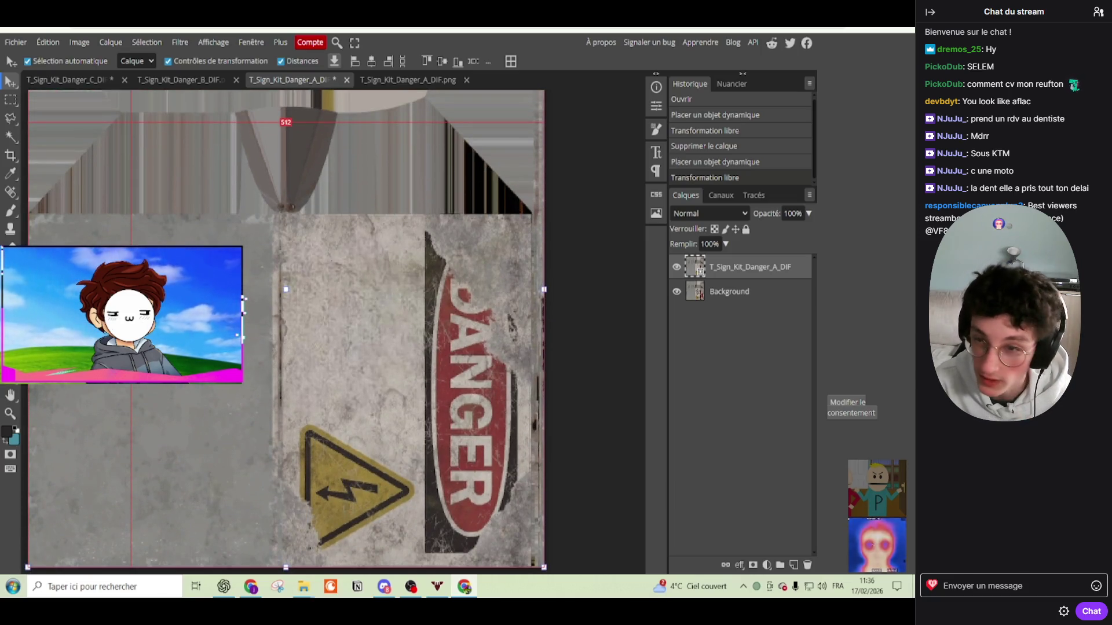
# Step: Toggle the top layer on and off to compare it against the HIGH VOLTAGE text
pyautogui.click(675, 269)
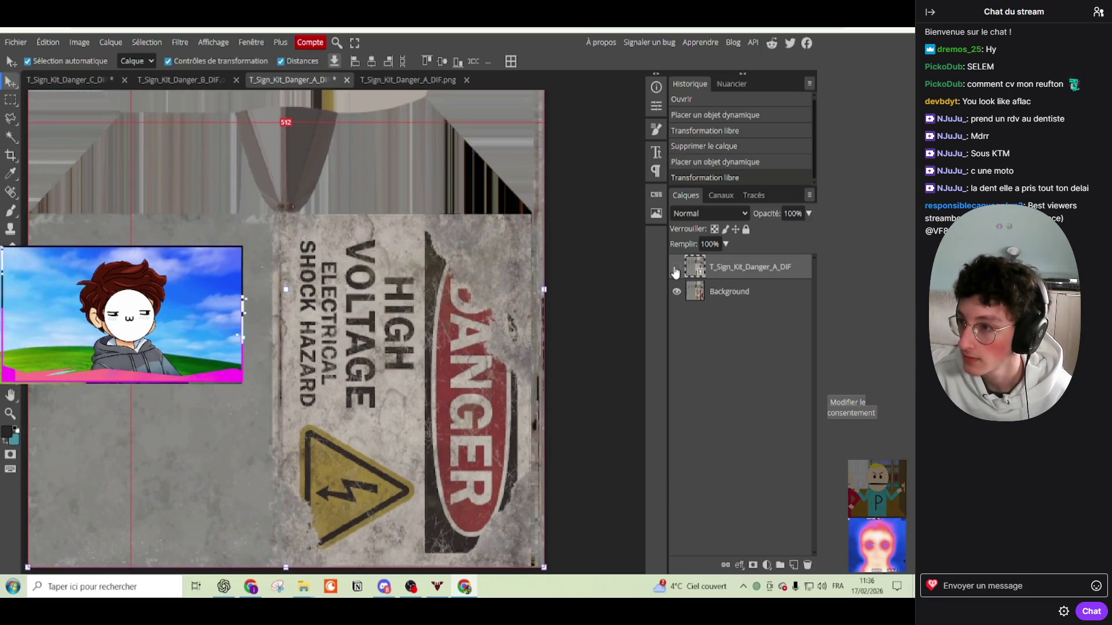
pyautogui.scroll(2, 557, 289)
pyautogui.scroll(2, 557, 288)
pyautogui.click(676, 268)
pyautogui.click(676, 268)
pyautogui.click(676, 268)
pyautogui.click(676, 267)
pyautogui.click(676, 268)
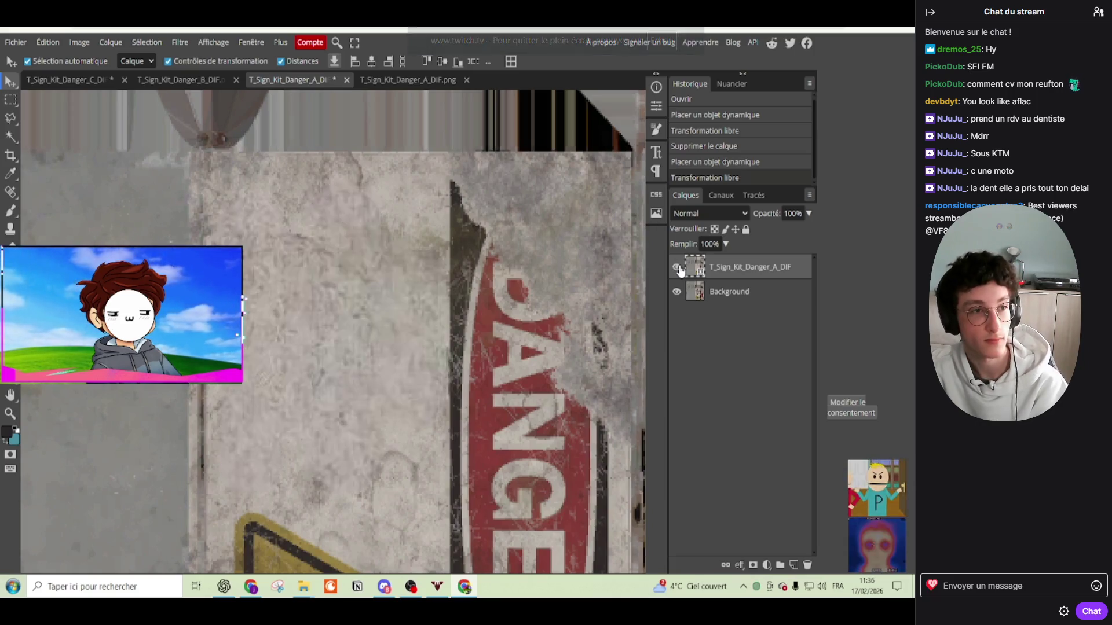
pyautogui.click(677, 267)
pyautogui.click(677, 267)
pyautogui.click(676, 267)
pyautogui.click(676, 267)
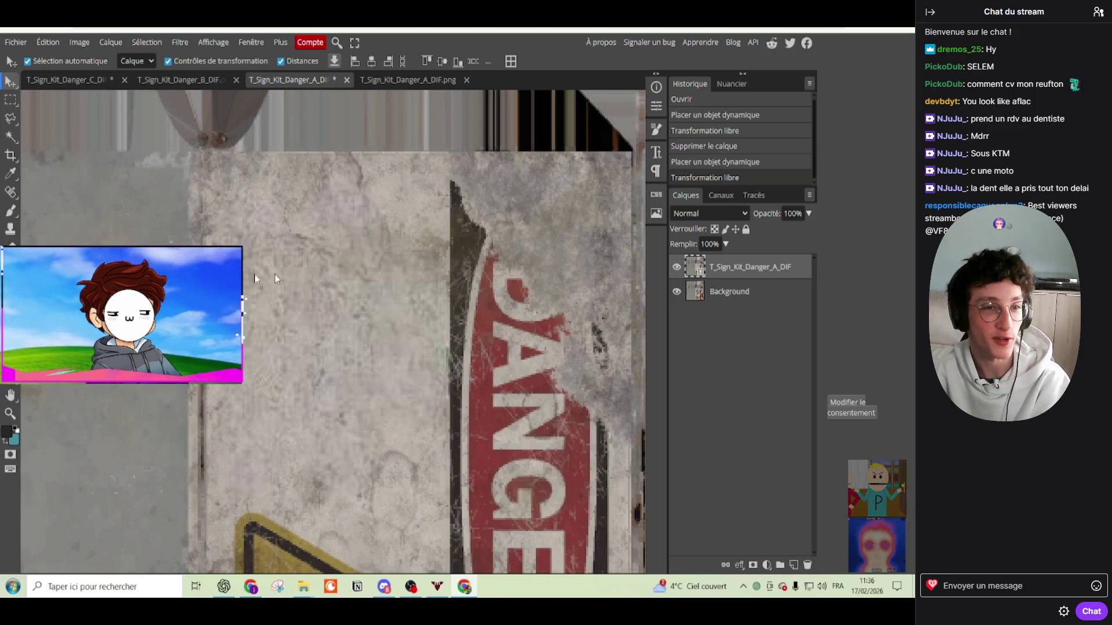
pyautogui.click(676, 267)
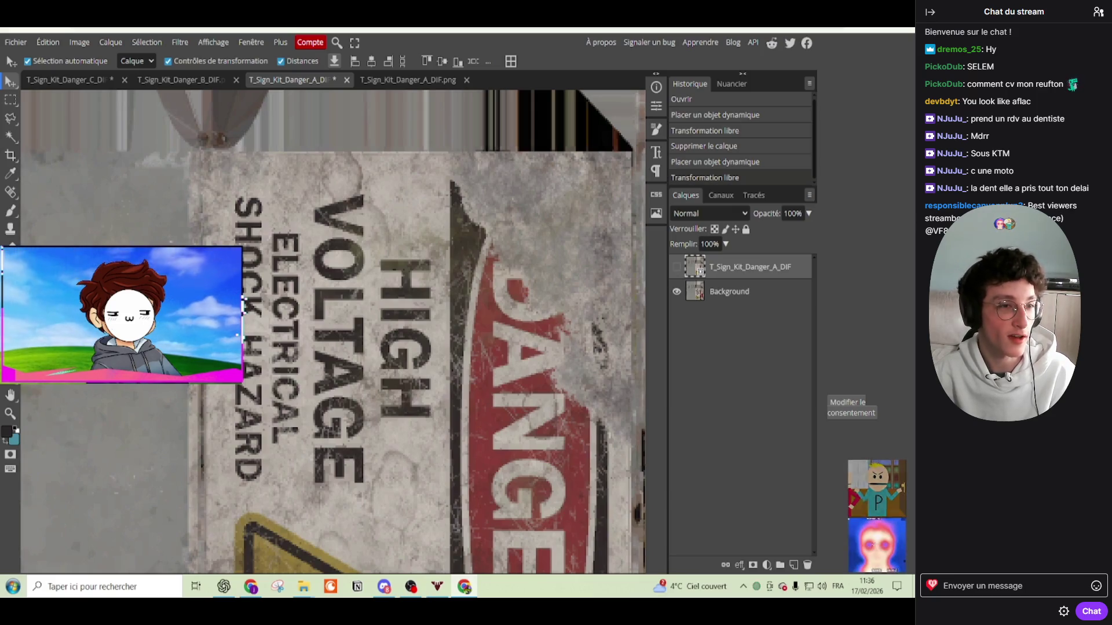
pyautogui.scroll(-5, 132, 128)
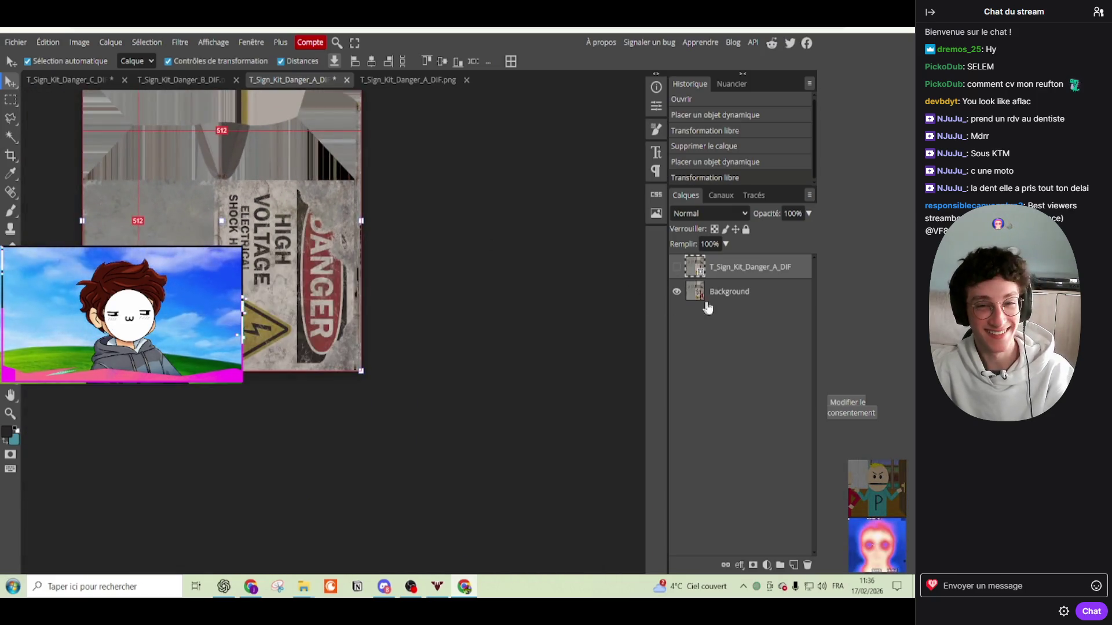
pyautogui.scroll(2, 456, 284)
pyautogui.scroll(1, 474, 280)
pyautogui.scroll(-1, 474, 280)
# Step: Rotate the placed texture upright so DANGER reads horizontally
pyautogui.click(676, 267)
pyautogui.moveTo(372, 275)
pyautogui.mouseDown()
pyautogui.moveTo(347, 180)
pyautogui.moveTo(157, 130)
pyautogui.mouseUp()
pyautogui.press('Return')
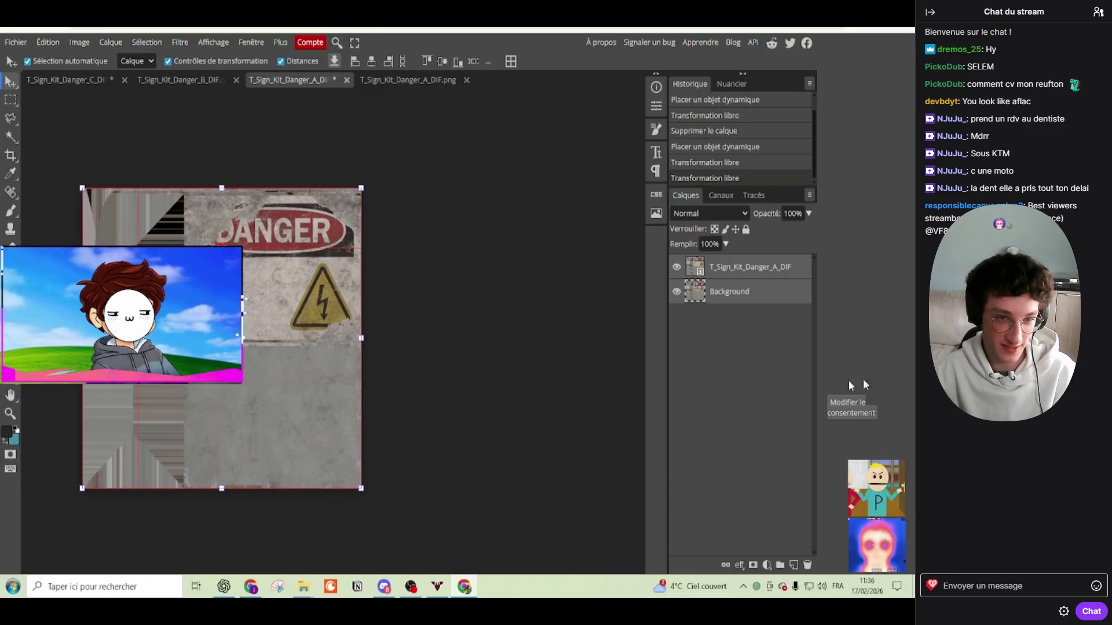
# Step: Hide Danger A's placed texture, undo Danger B's merge, and select the RESERVE AU PERSONNEL layer
pyautogui.click(676, 267)
pyautogui.scroll(3, 186, 259)
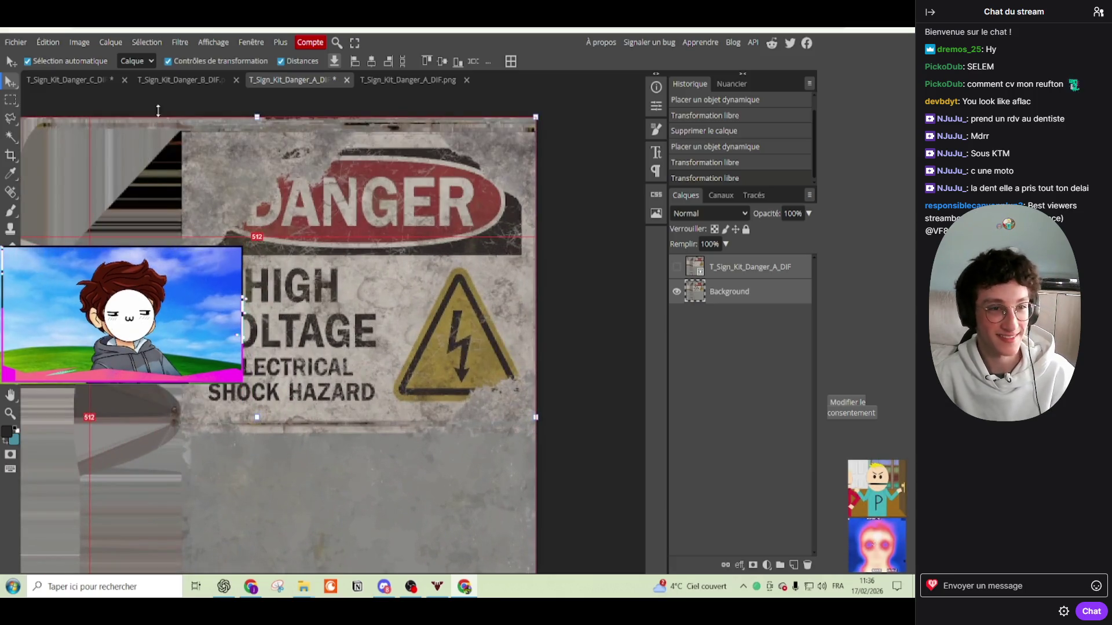
pyautogui.click(171, 80)
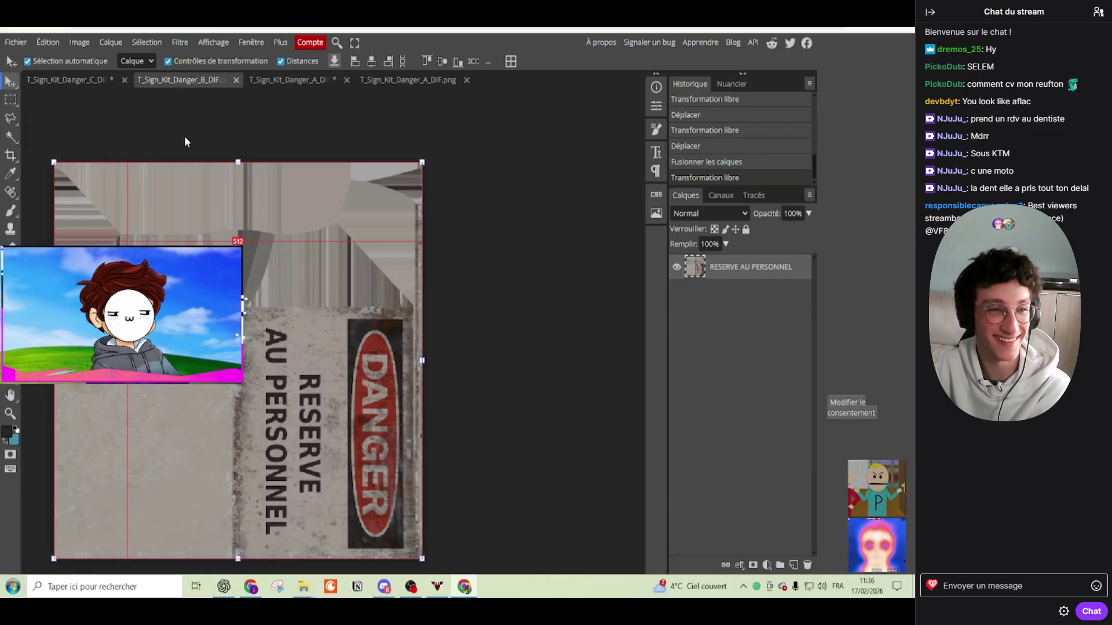
pyautogui.hotkey('ctrl', 'z')
pyautogui.hotkey('ctrl', 'z')
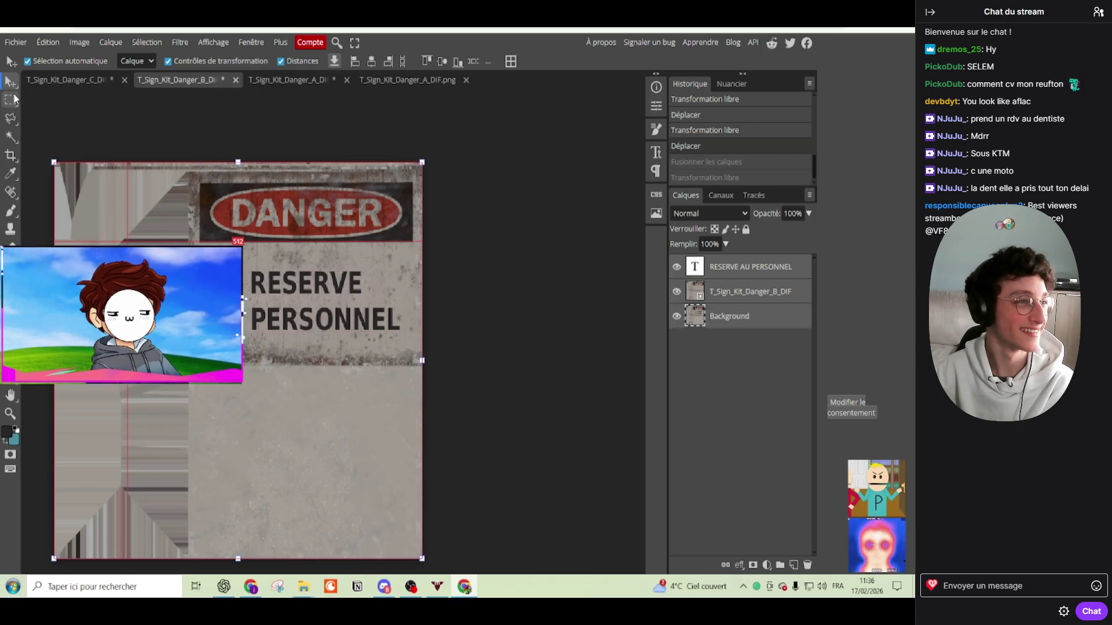
pyautogui.hotkey('ctrl', 'd')
pyautogui.moveTo(302, 313); pyautogui.dragTo(282, 81)
pyautogui.hotkey('ctrl', 'z')
pyautogui.click(759, 277)
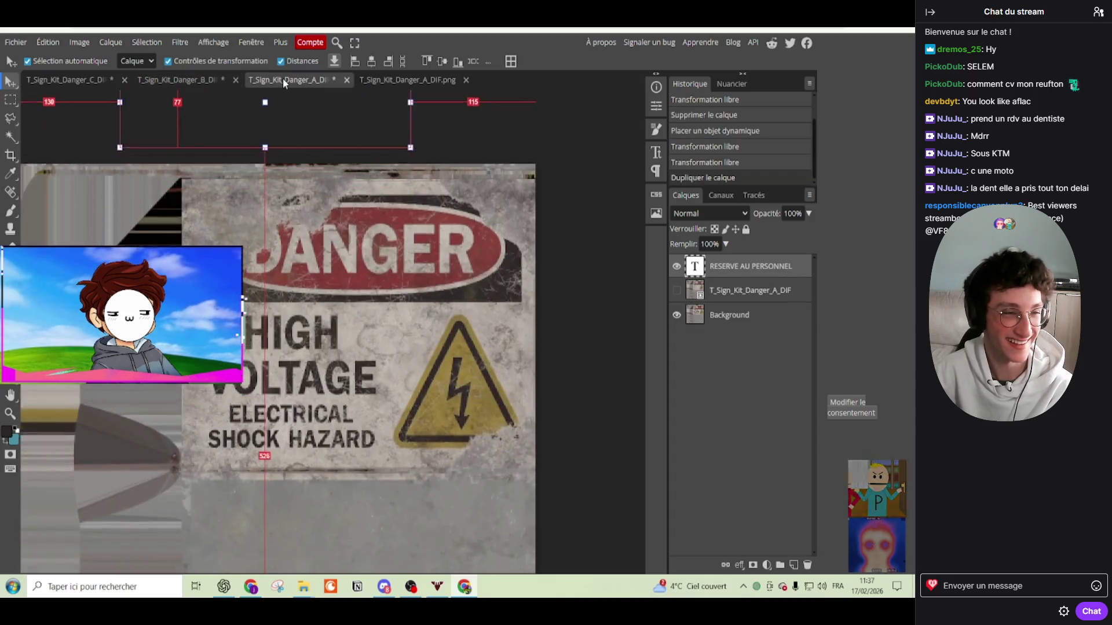
# Step: Drop the RESERVE AU PERSONNEL layer below SHOCK HAZARD and enter its text for editing
pyautogui.moveTo(283, 79); pyautogui.dragTo(295, 428)
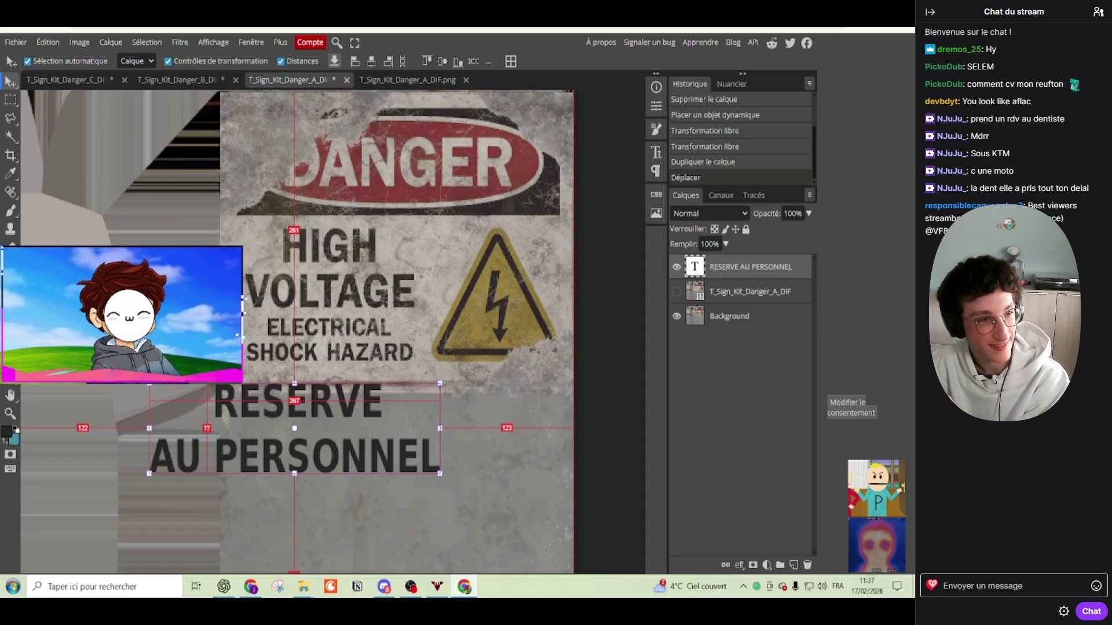
pyautogui.doubleClick(295, 429)
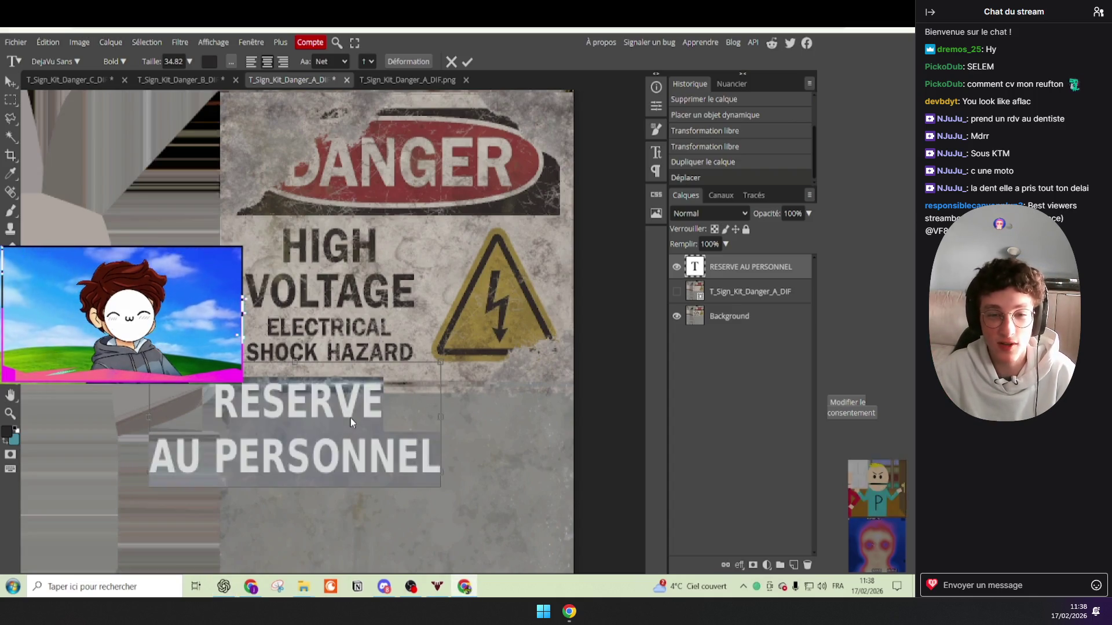
# Step: Reword the text layer to HAUTE TENSION
pyautogui.write('haute tension')
pyautogui.hotkey('ctrl', 'a')
pyautogui.write('HAUTE')
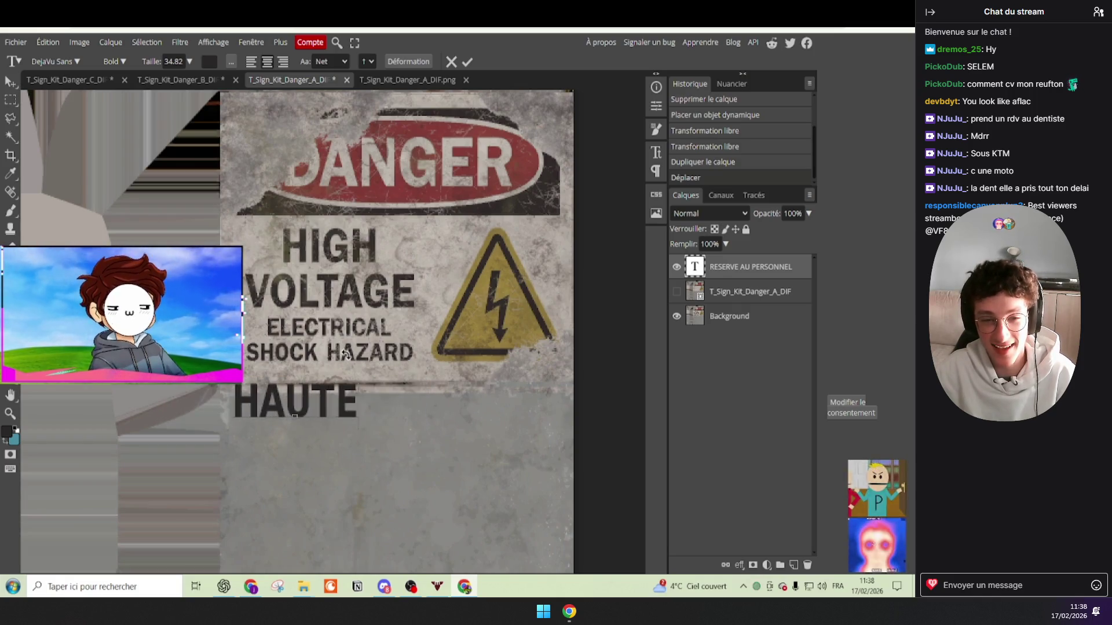
pyautogui.write(' TENSION')
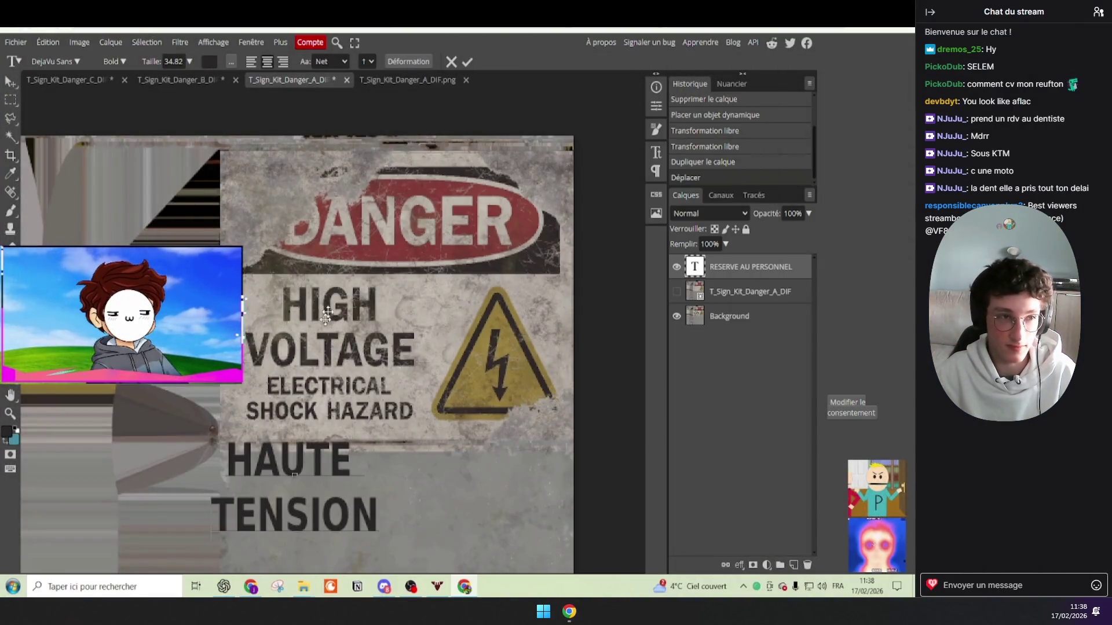
pyautogui.click(467, 62)
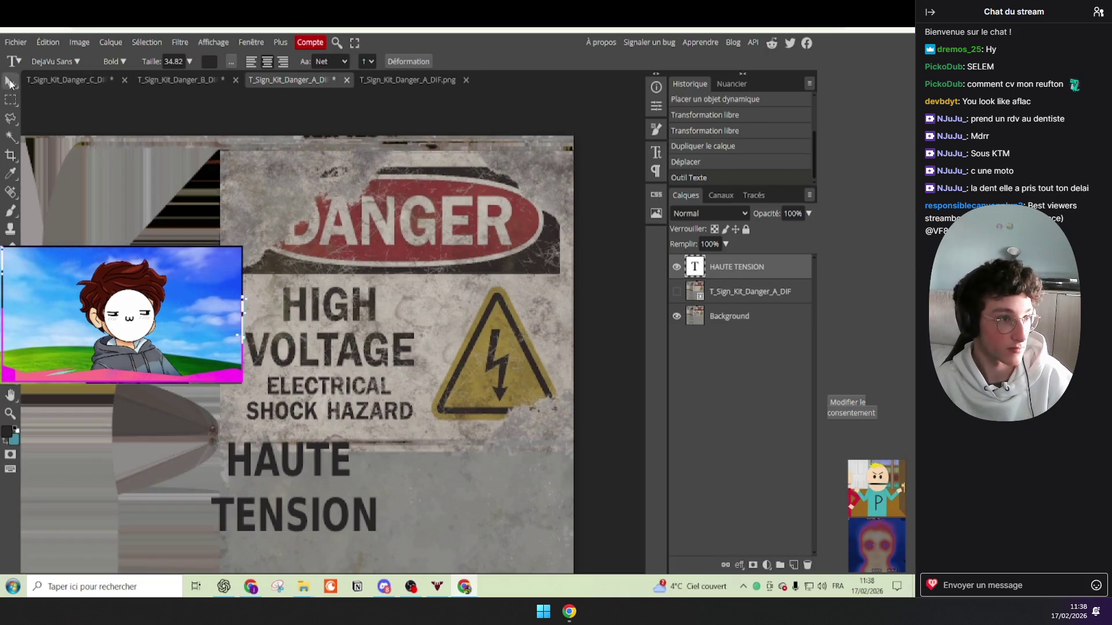
# Step: Move HAUTE TENSION over the HIGH VOLTAGE lettering and narrow it to fit
pyautogui.press('v')
pyautogui.moveTo(319, 491); pyautogui.dragTo(372, 336)
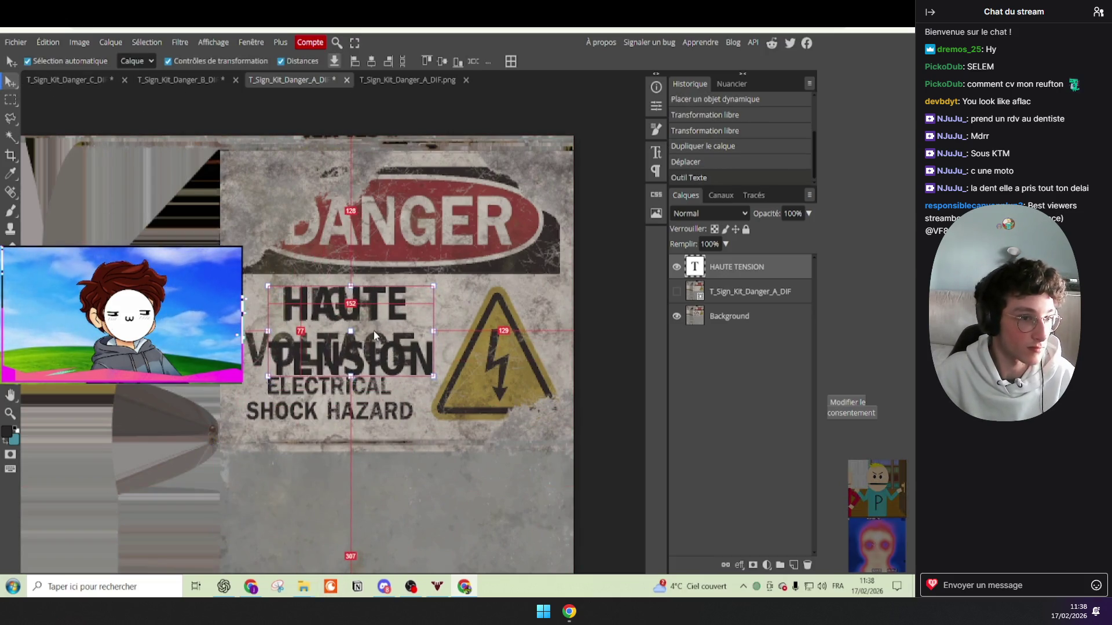
pyautogui.moveTo(429, 331); pyautogui.dragTo(399, 335)
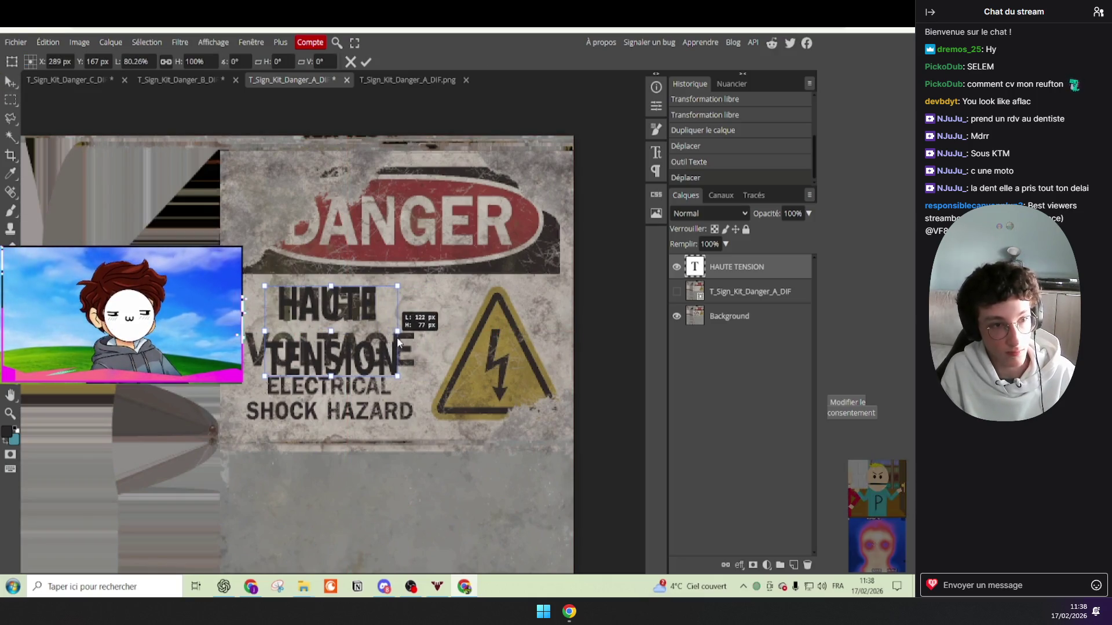
pyautogui.scroll(2, 308, 354)
pyautogui.scroll(2, 340, 322)
pyautogui.click(366, 62)
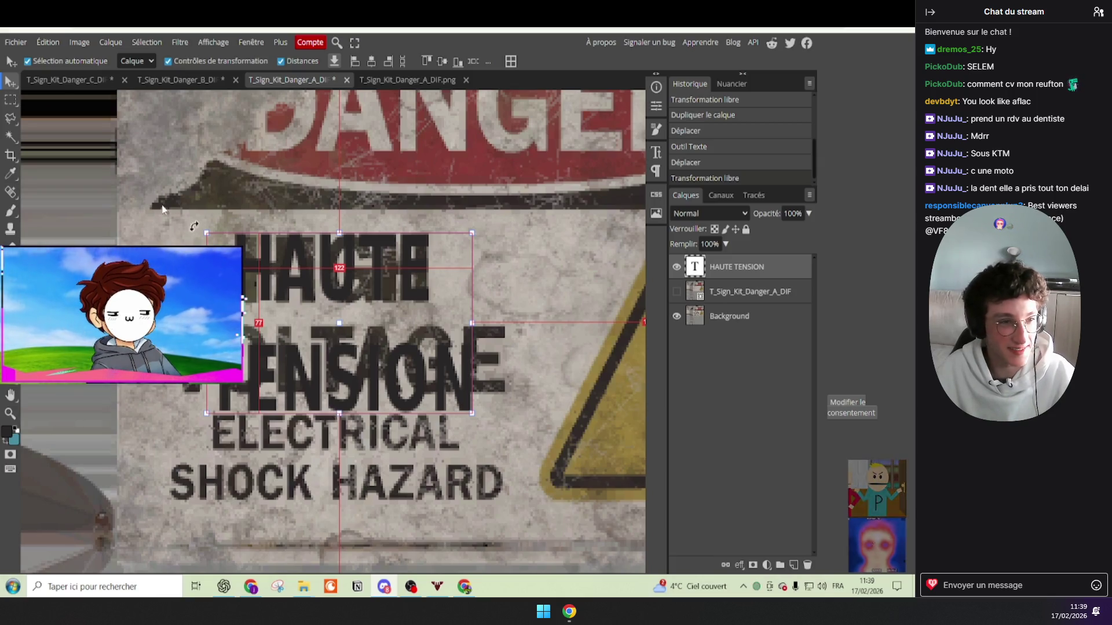
pyautogui.rightClick(774, 278)
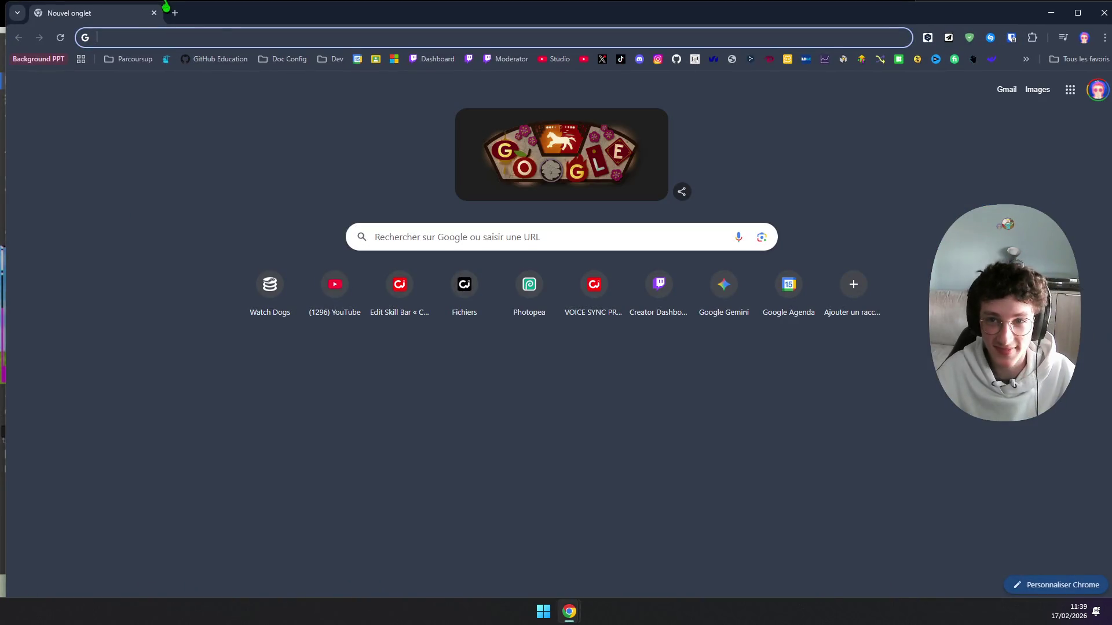
pyautogui.hotkey('ctrl', 'w')
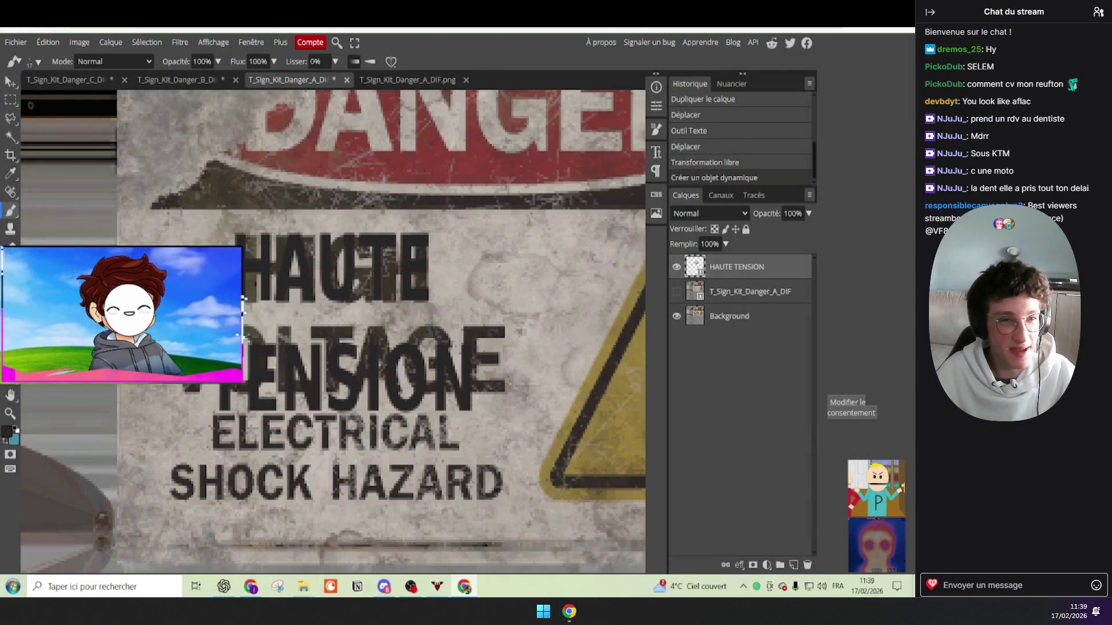
# Step: Rasterise the HAUTE TENSION smart object so its pixels can be edited
pyautogui.press('m')
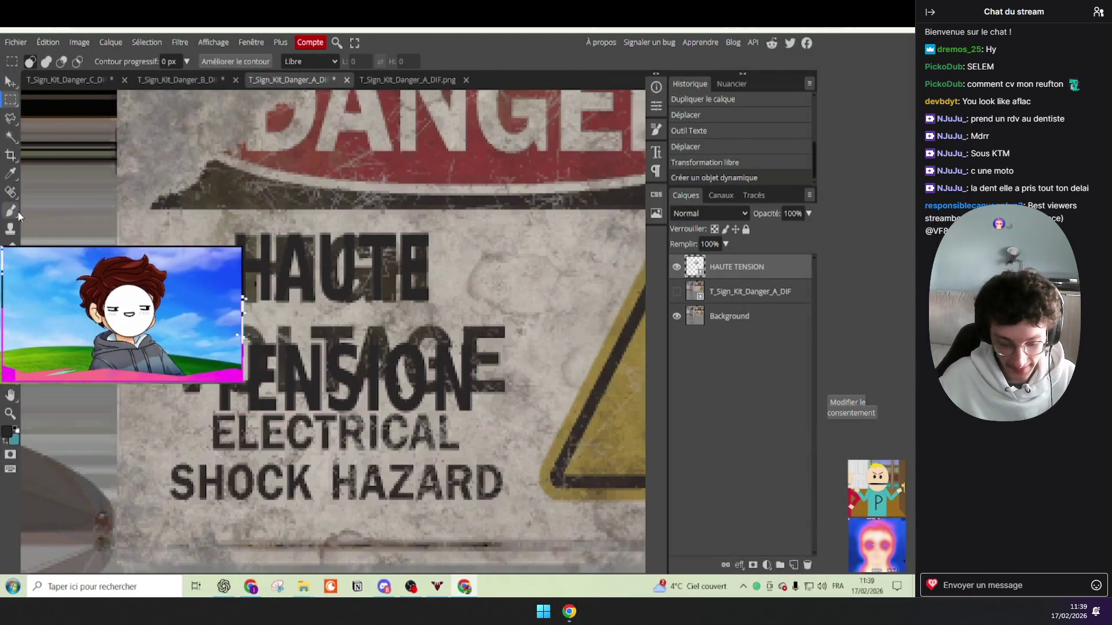
pyautogui.press('b')
pyautogui.click(461, 319)
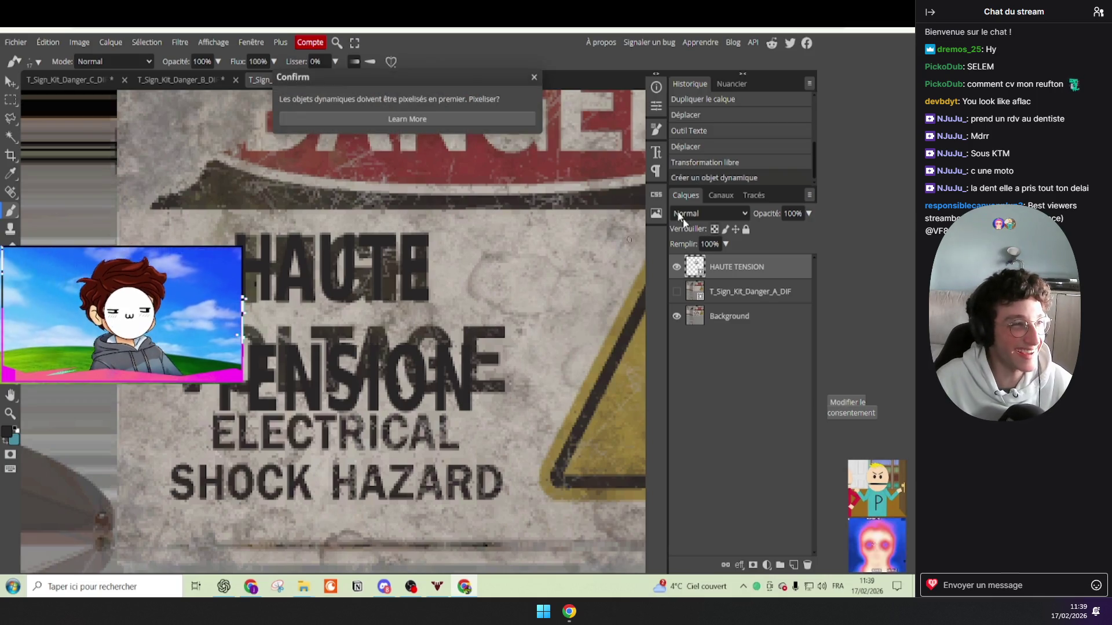
pyautogui.click(479, 120)
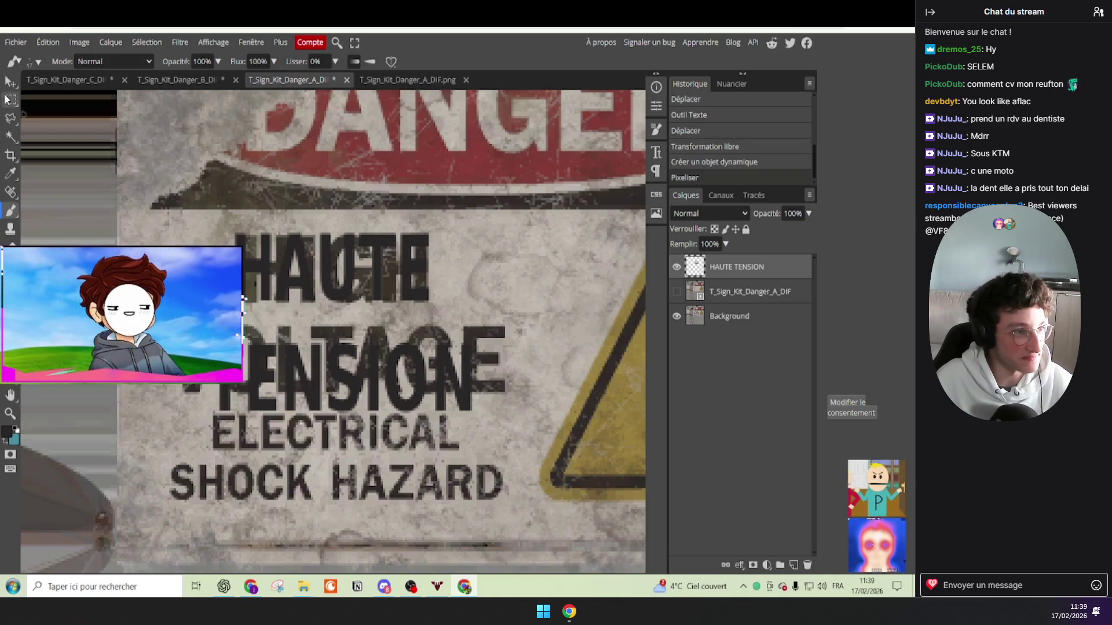
# Step: Select the TENSION line and stretch it wider over VOLTAGE, nudging it into place
pyautogui.click(11, 100)
pyautogui.moveTo(140, 441); pyautogui.dragTo(496, 346)
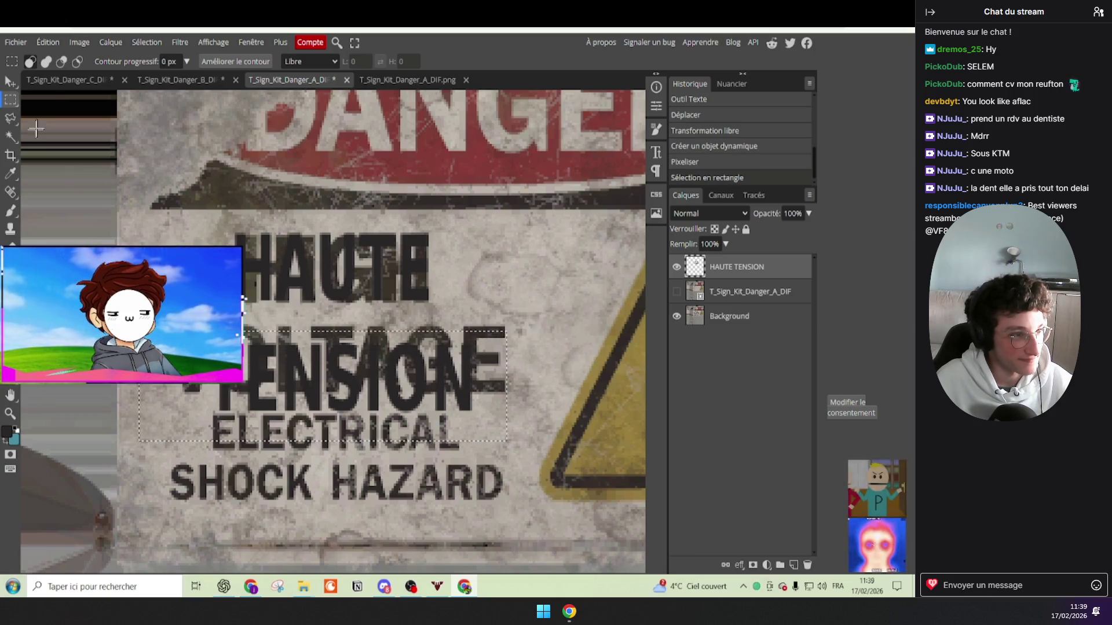
pyautogui.press('v')
pyautogui.moveTo(398, 396); pyautogui.dragTo(398, 380)
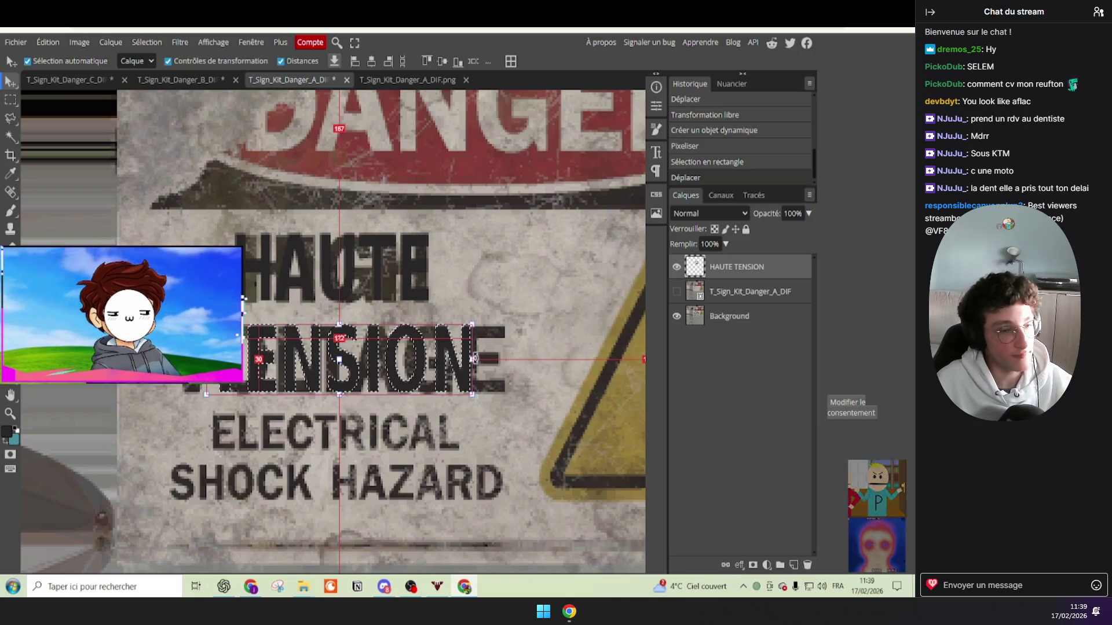
pyautogui.moveTo(472, 359); pyautogui.dragTo(504, 360)
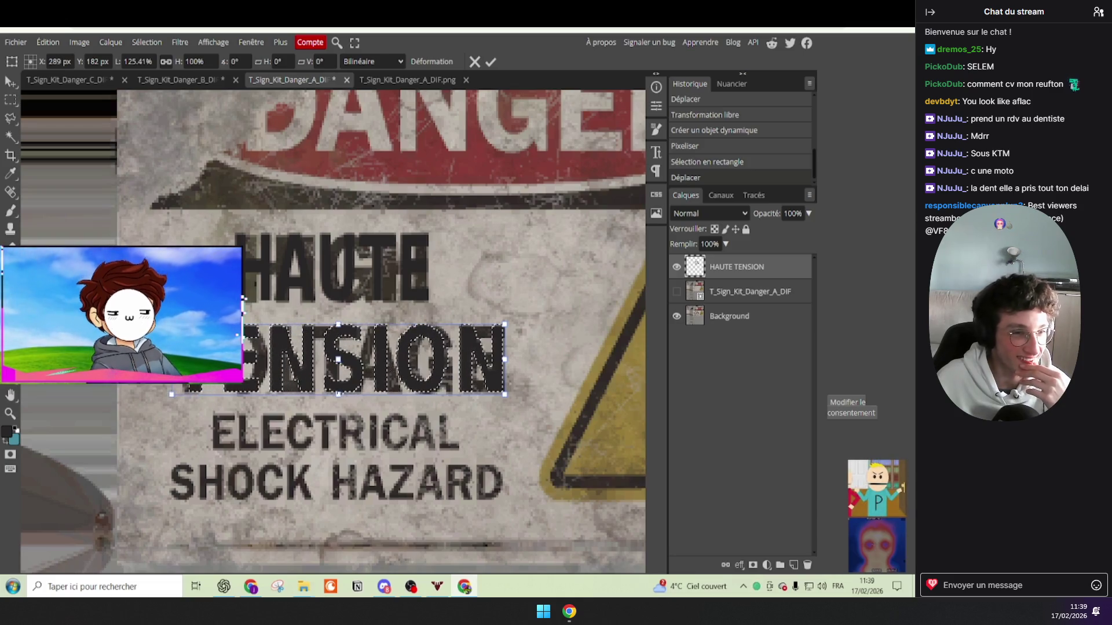
pyautogui.moveTo(206, 359); pyautogui.dragTo(165, 363)
pyautogui.moveTo(313, 363); pyautogui.dragTo(313, 361)
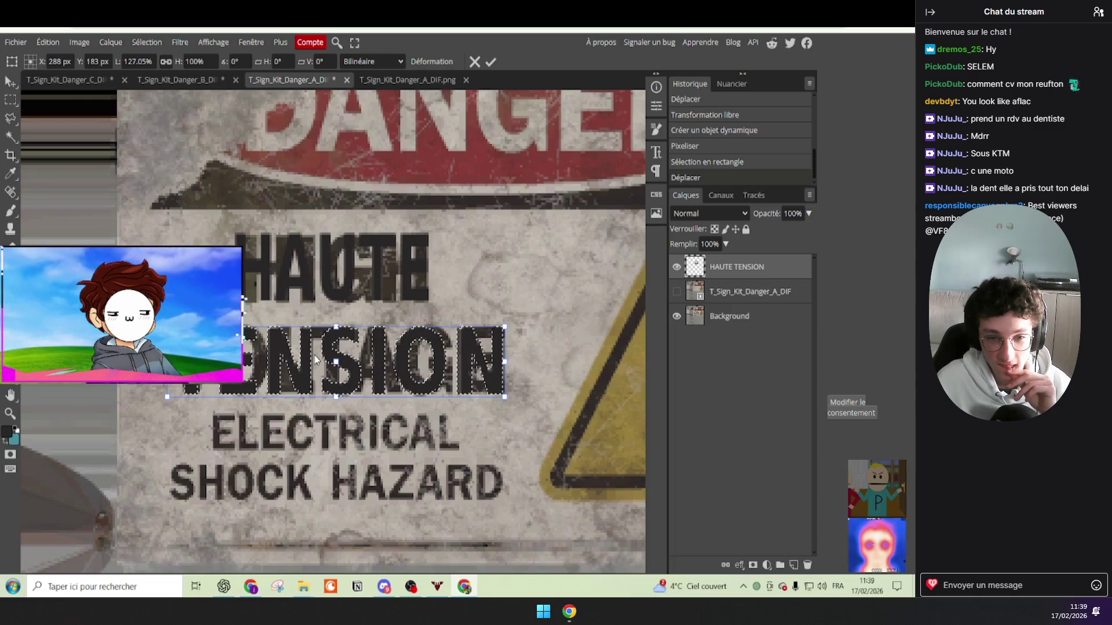
pyautogui.moveTo(313, 360); pyautogui.dragTo(318, 359)
pyautogui.press('Return')
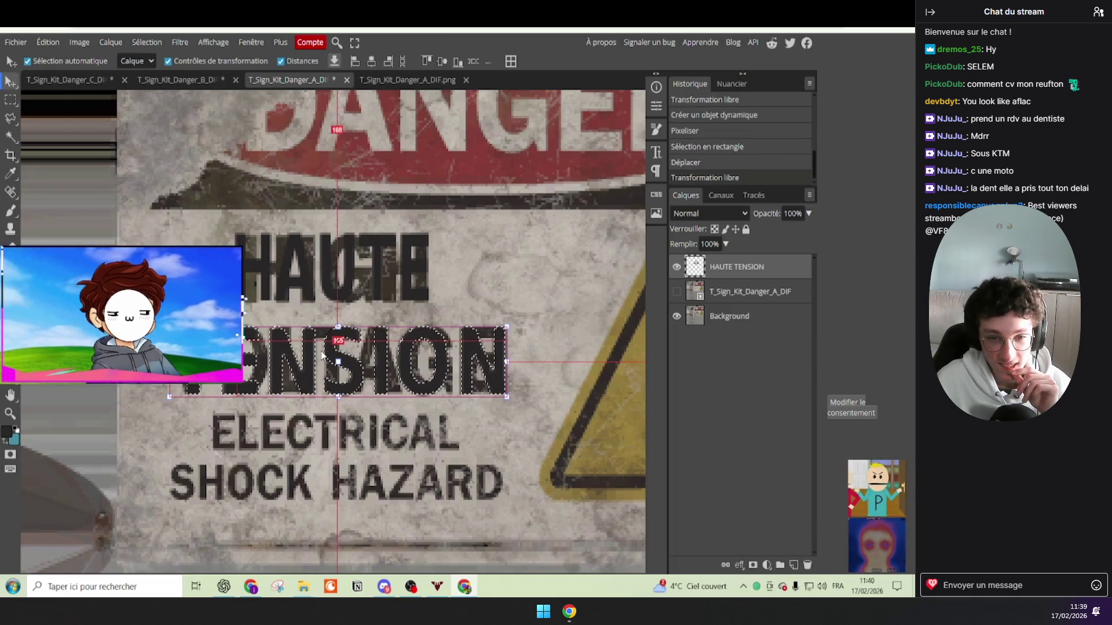
# Step: Clear the selection around the stretched TENSION letters
pyautogui.click(10, 100)
pyautogui.click(201, 193)
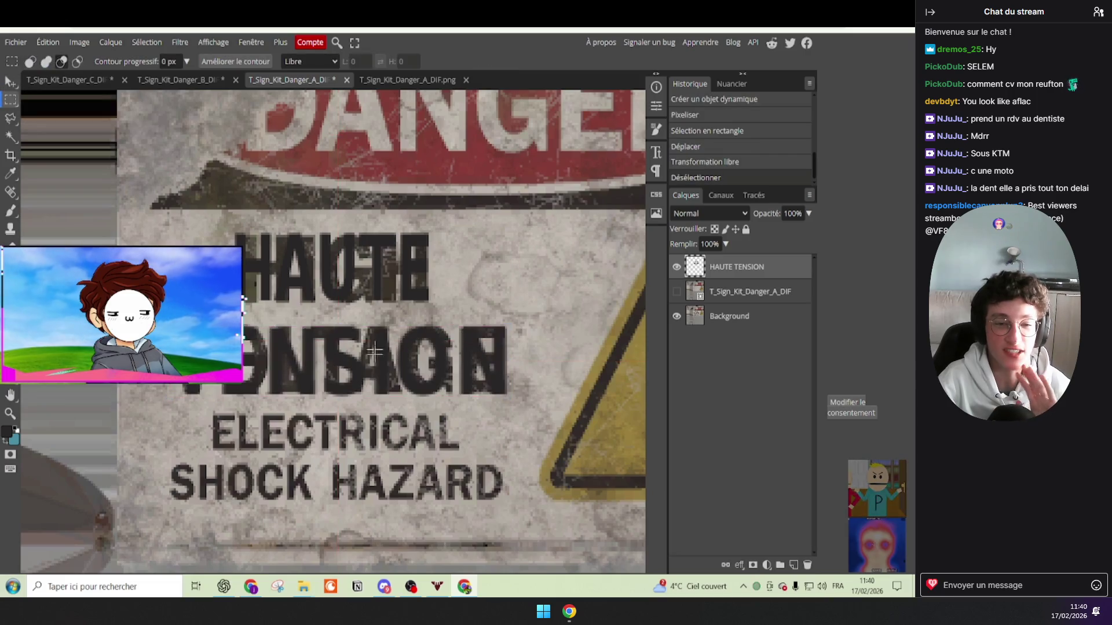
pyautogui.scroll(-2, 201, 192)
pyautogui.scroll(1, 200, 193)
pyautogui.click(8, 83)
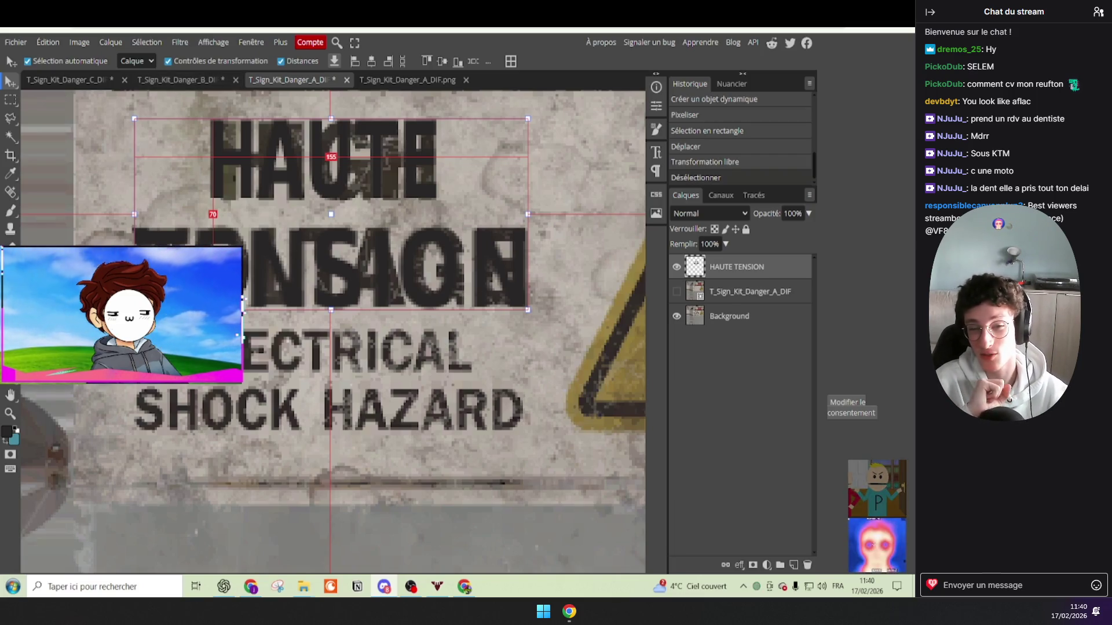
# Step: Add a text line below SHOCK HAZARD reading 'RISQUE' with 'D'ELECTR…' on a second line, fixing typos
pyautogui.press('t')
pyautogui.click(235, 486)
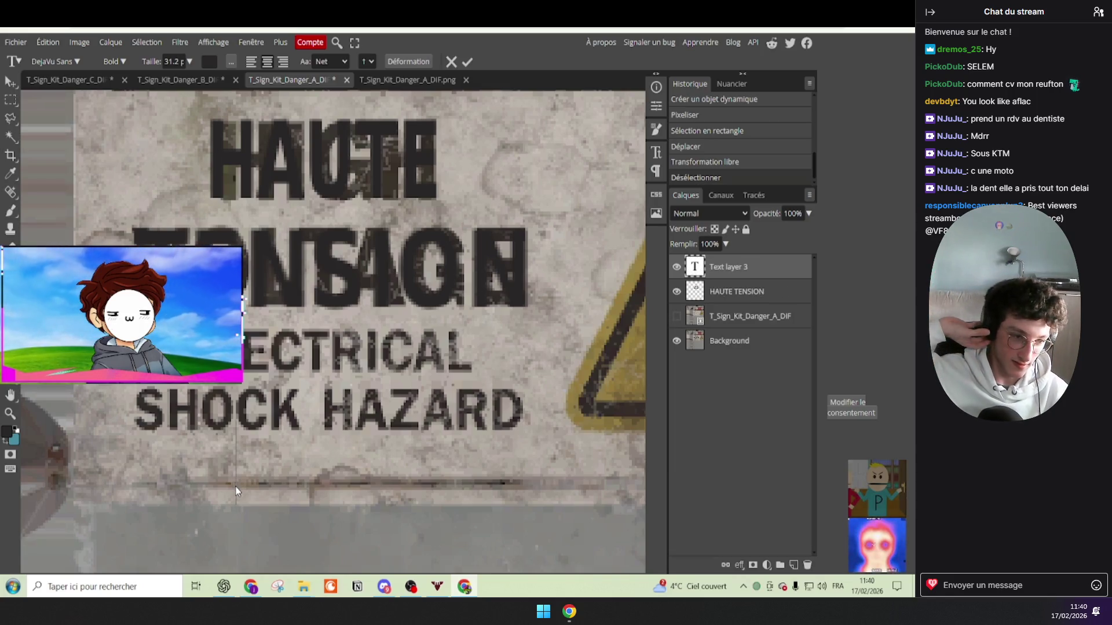
pyautogui.write('R')
pyautogui.write('eiquyz')
pyautogui.press('BackSpace')
pyautogui.press('BackSpace')
pyautogui.press('BackSpace')
pyautogui.press('BackSpace')
pyautogui.press('BackSpace')
pyautogui.press('BackSpace')
pyautogui.write('ISQUE')
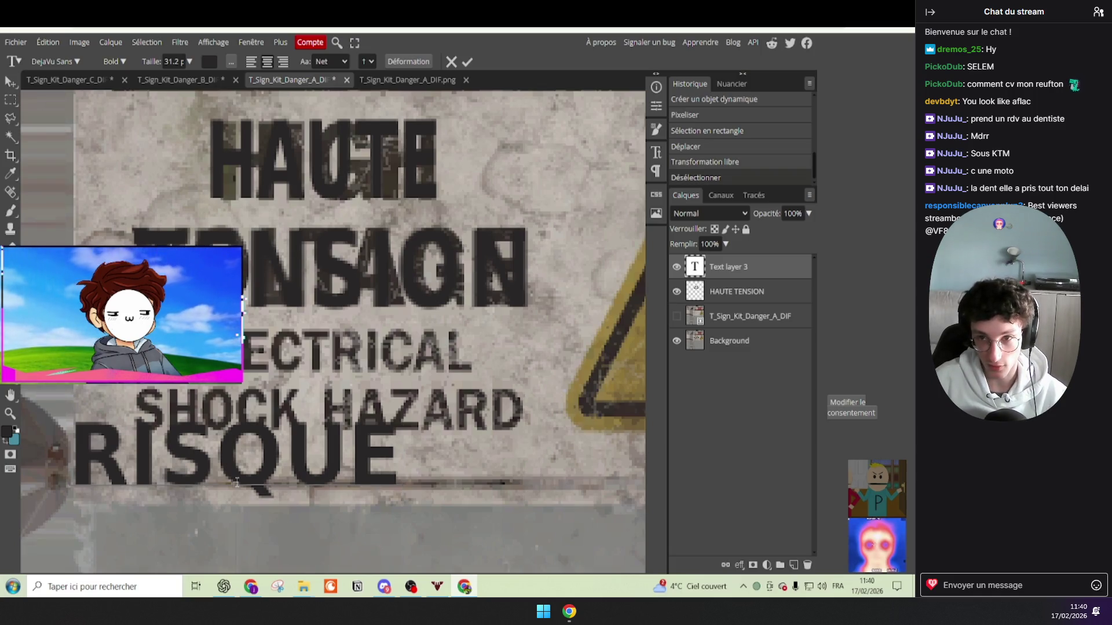
pyautogui.press('Return')
pyautogui.write('D4')
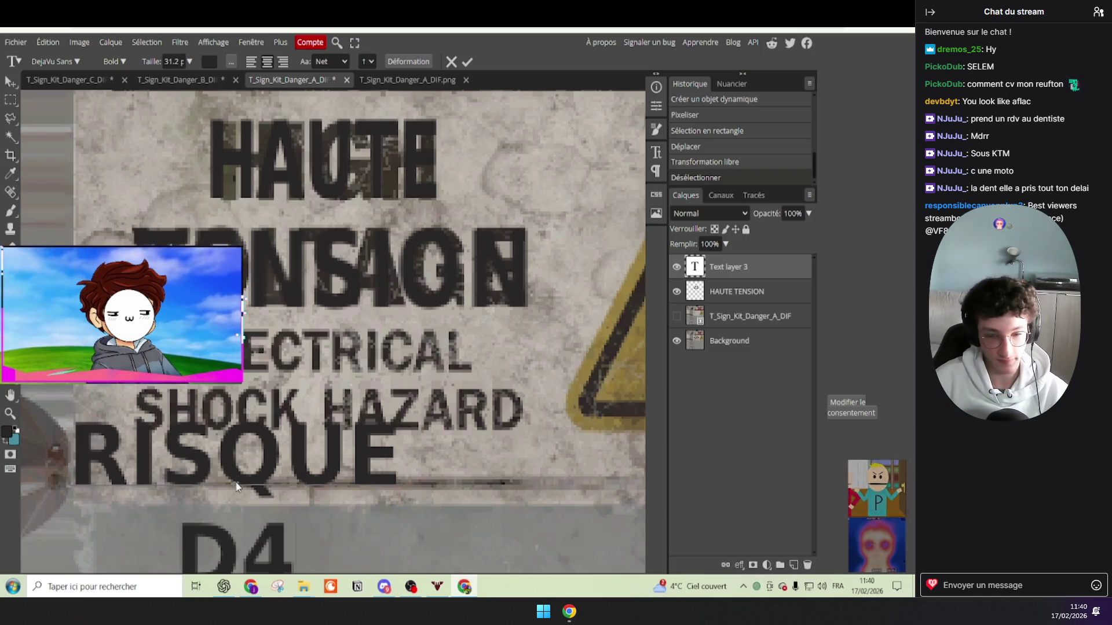
pyautogui.press('BackSpace')
pyautogui.write("'ELEC")
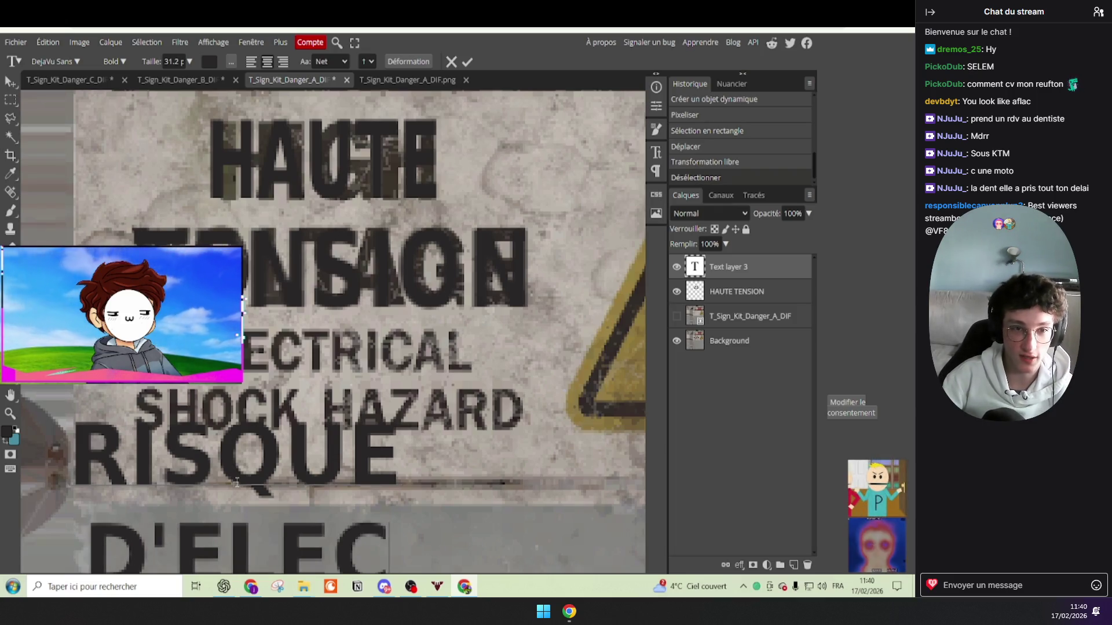
pyautogui.write('TROCUTION')
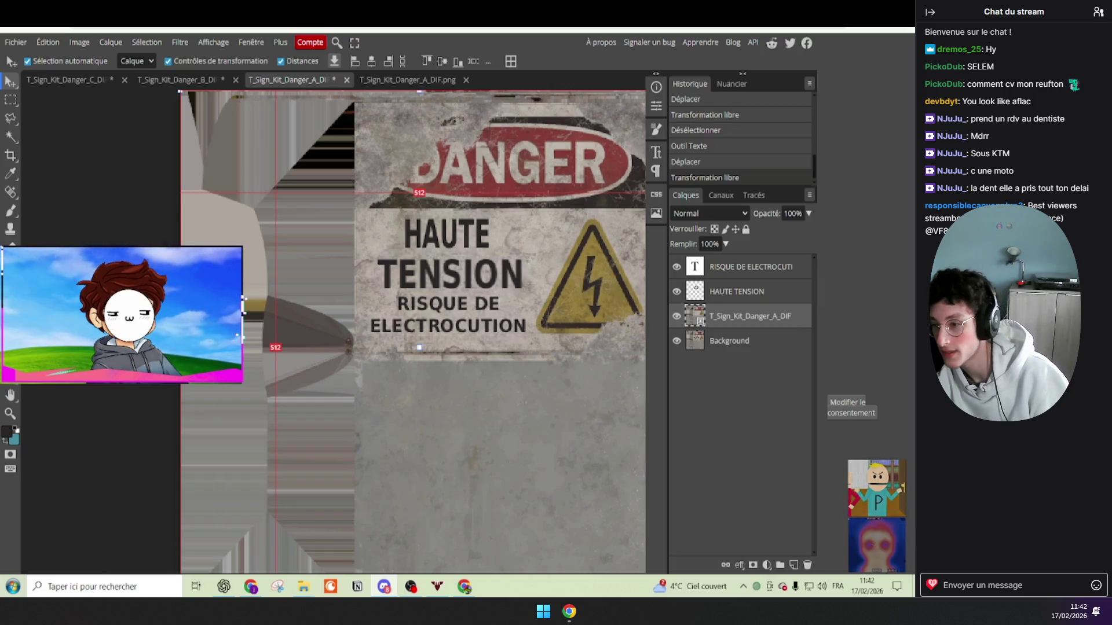
pyautogui.moveTo(302, 119)
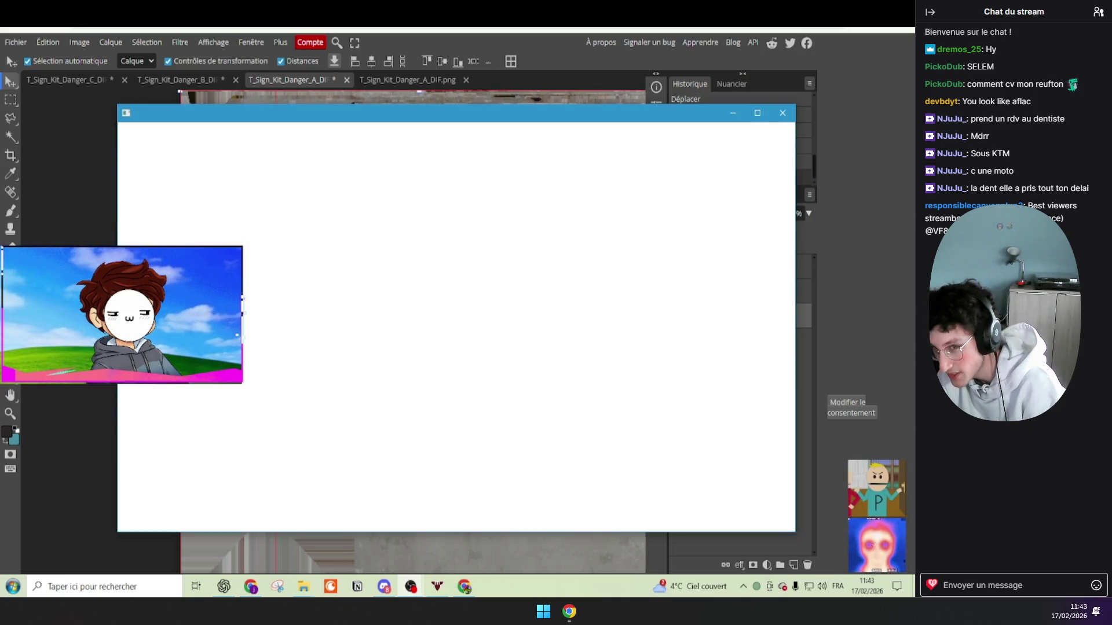
# Step: Move the developer tools window aside so the sign canvas is visible again
pyautogui.moveTo(463, 122); pyautogui.dragTo(0, 64)
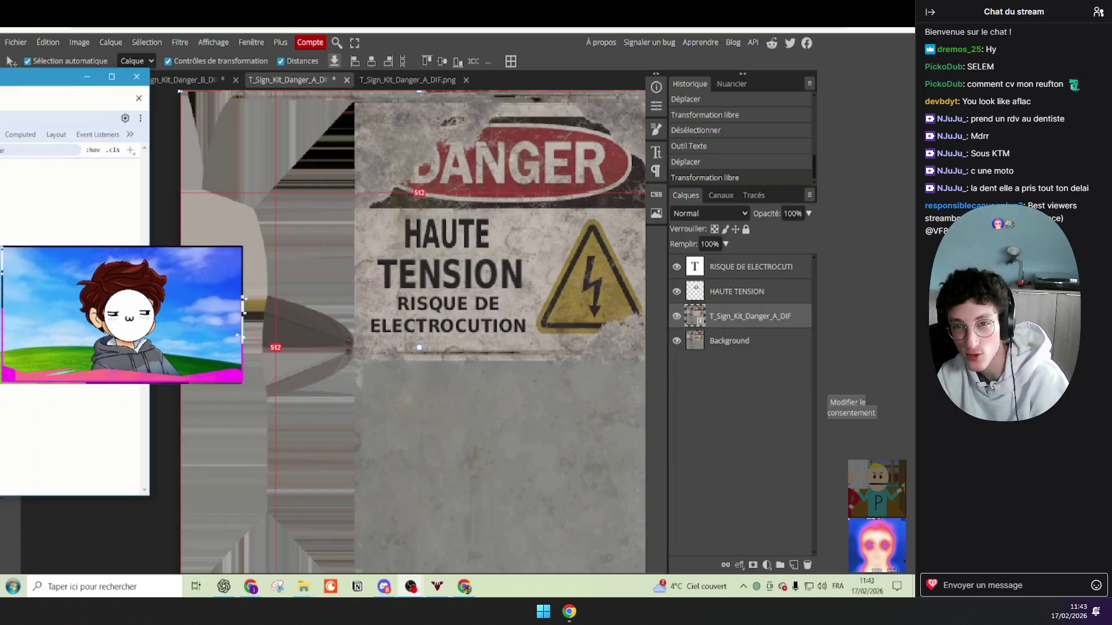
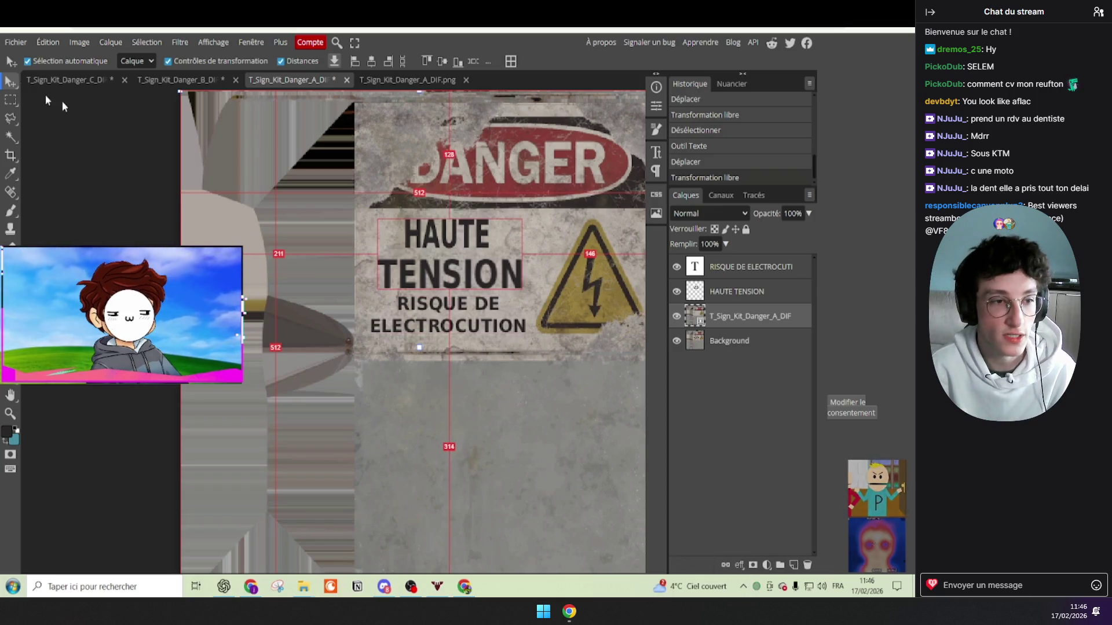
# Step: Merge all layers of the T_Sign_Kit_Danger_A_DIF sign into a single layer
pyautogui.click(15, 42)
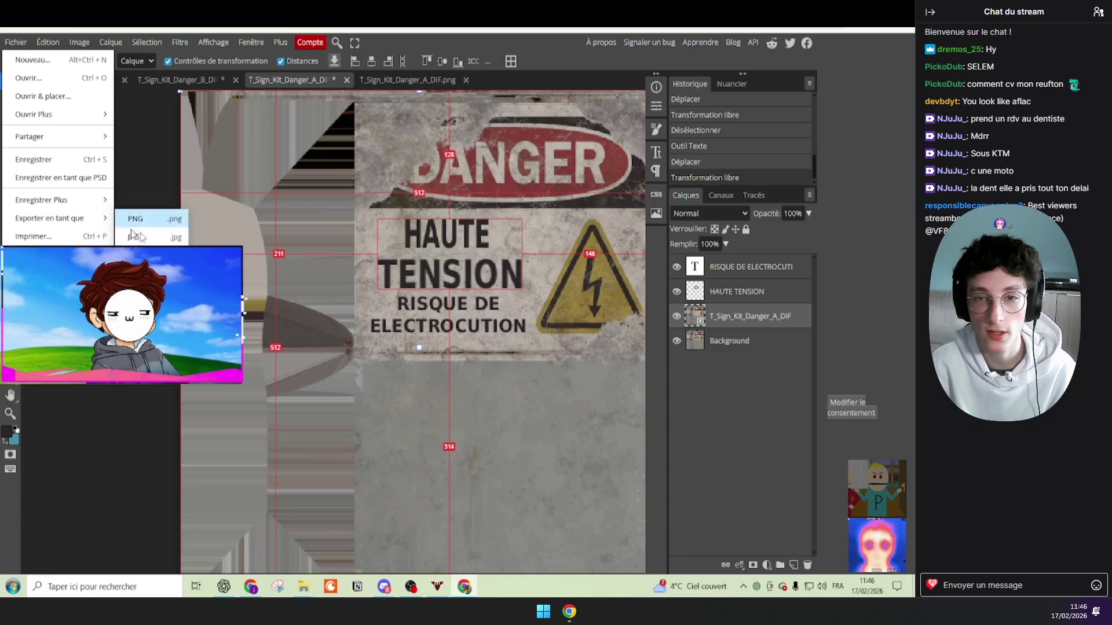
pyautogui.click(280, 235)
pyautogui.click(747, 340)
pyautogui.keyDown('shift'); pyautogui.click(747, 267); pyautogui.keyUp('shift')
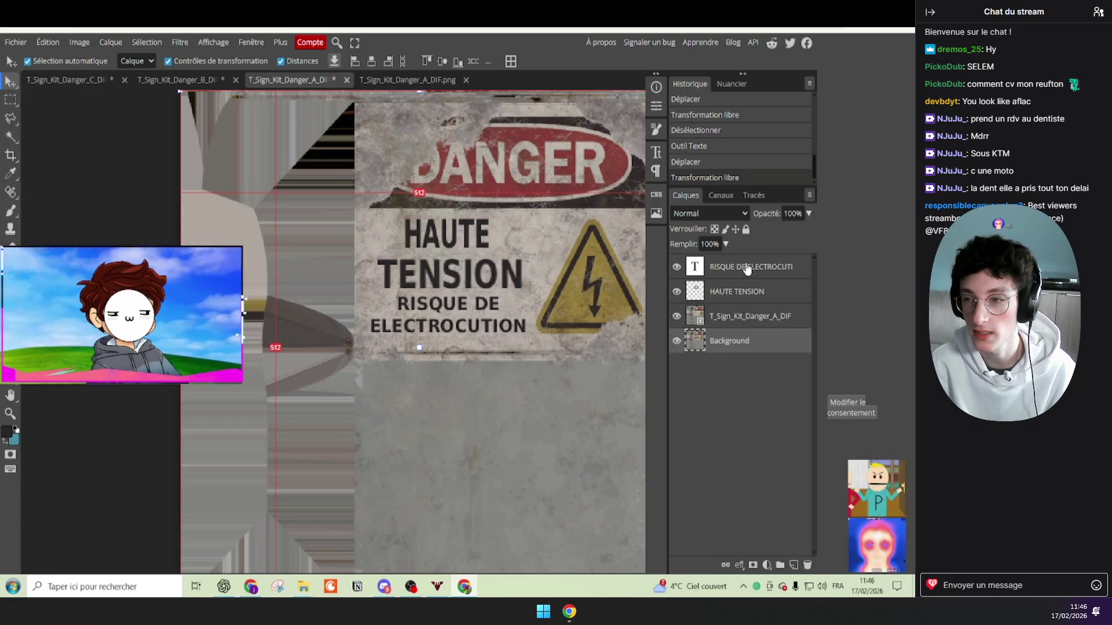
pyautogui.hotkey('ctrl', 'e')
# Step: Rotate the Personnel sign layer around its centre with Free Transform
pyautogui.scroll(-3, 472, 249)
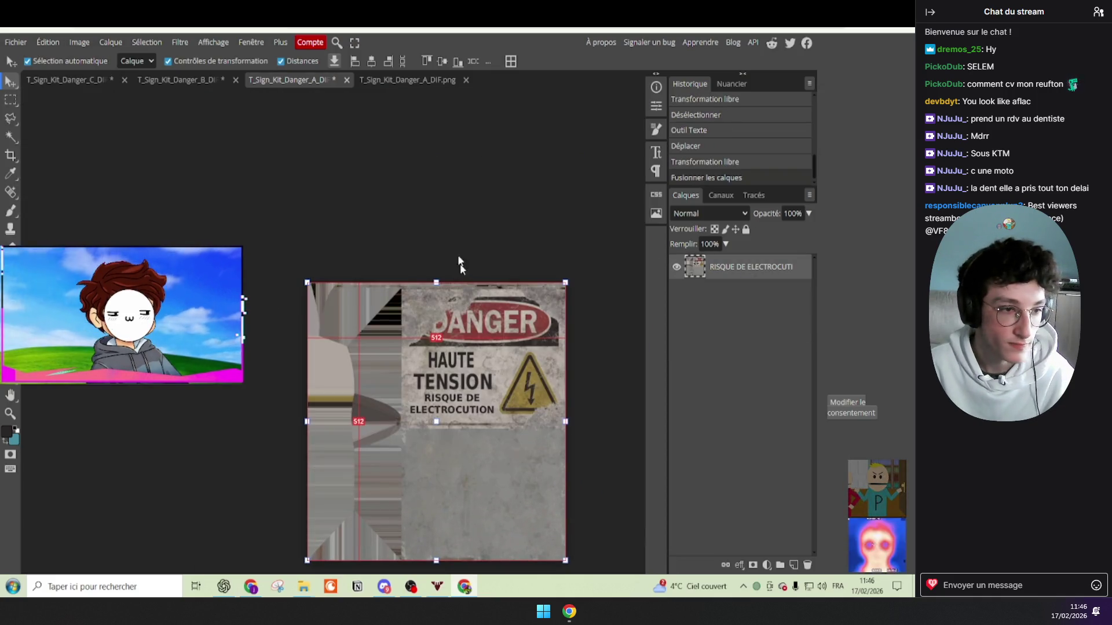
pyautogui.hotkey('ctrl', 'alt', 't')
pyautogui.moveTo(463, 269); pyautogui.dragTo(521, 289)
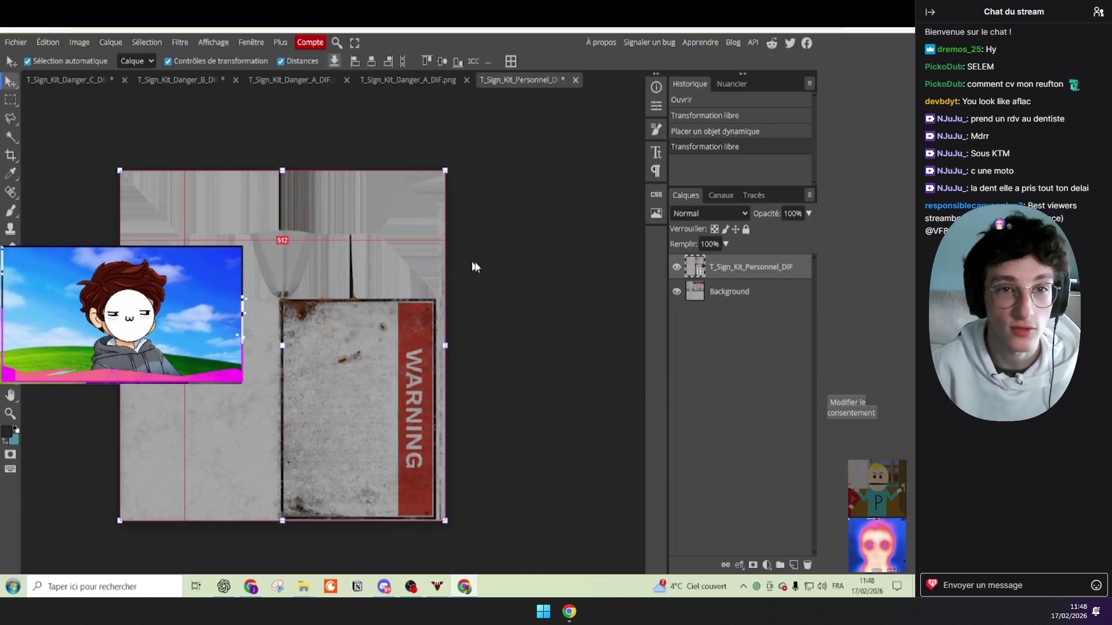
# Step: Rotate the Personnel texture back upright and hide the top layer to reveal the sign's text
pyautogui.moveTo(456, 245)
pyautogui.mouseDown()
pyautogui.moveTo(193, 141)
pyautogui.moveTo(162, 146)
pyautogui.mouseUp()
pyautogui.press('Return')
pyautogui.scroll(2, 358, 277)
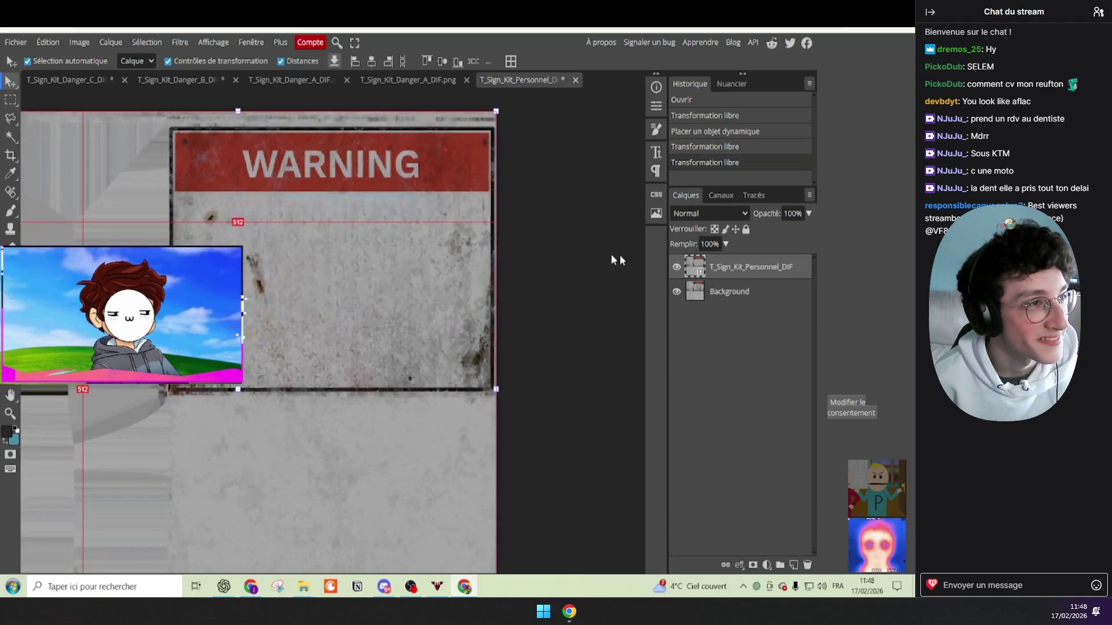
pyautogui.click(677, 267)
pyautogui.click(676, 267)
pyautogui.click(677, 267)
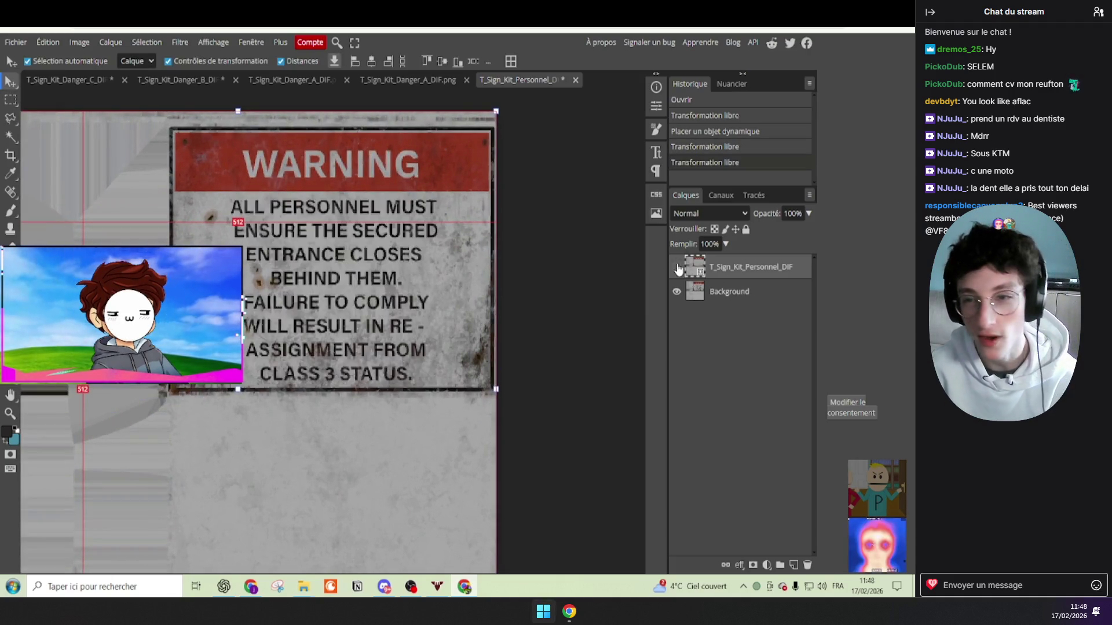
# Step: Add a text layer below the warning message with test text in the condensed style
pyautogui.scroll(1, 251, 293)
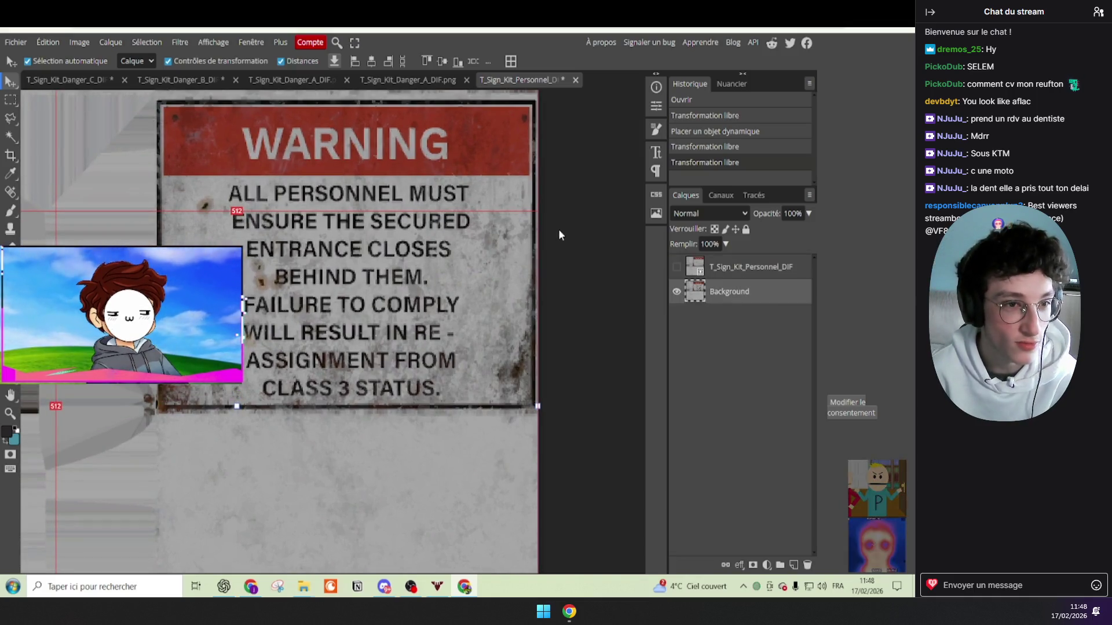
pyautogui.press('t')
pyautogui.click(189, 488)
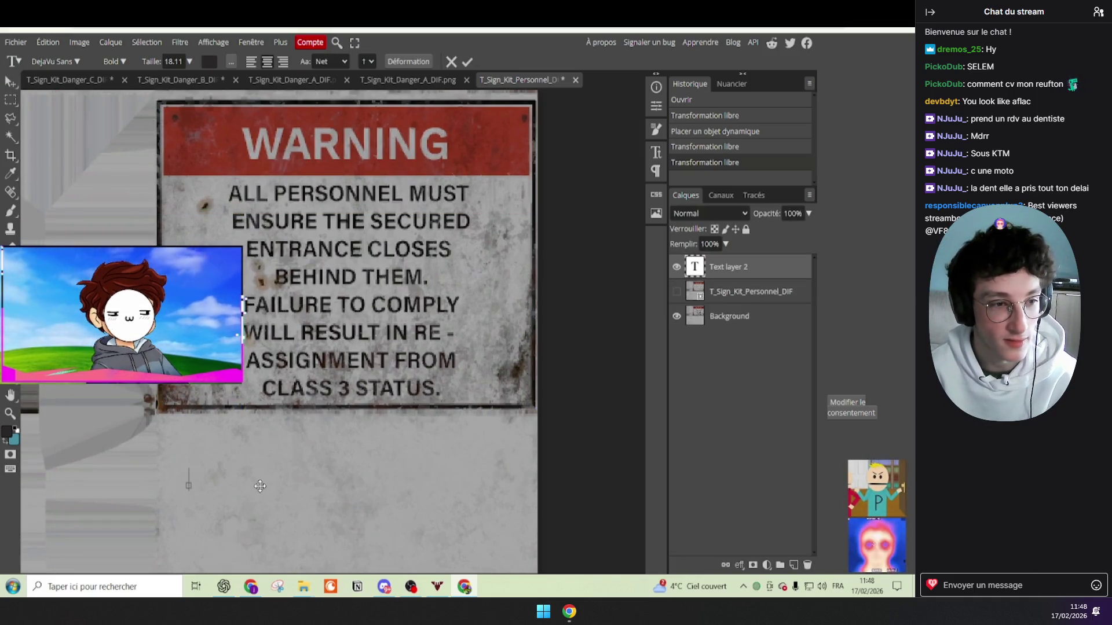
pyautogui.write('F')
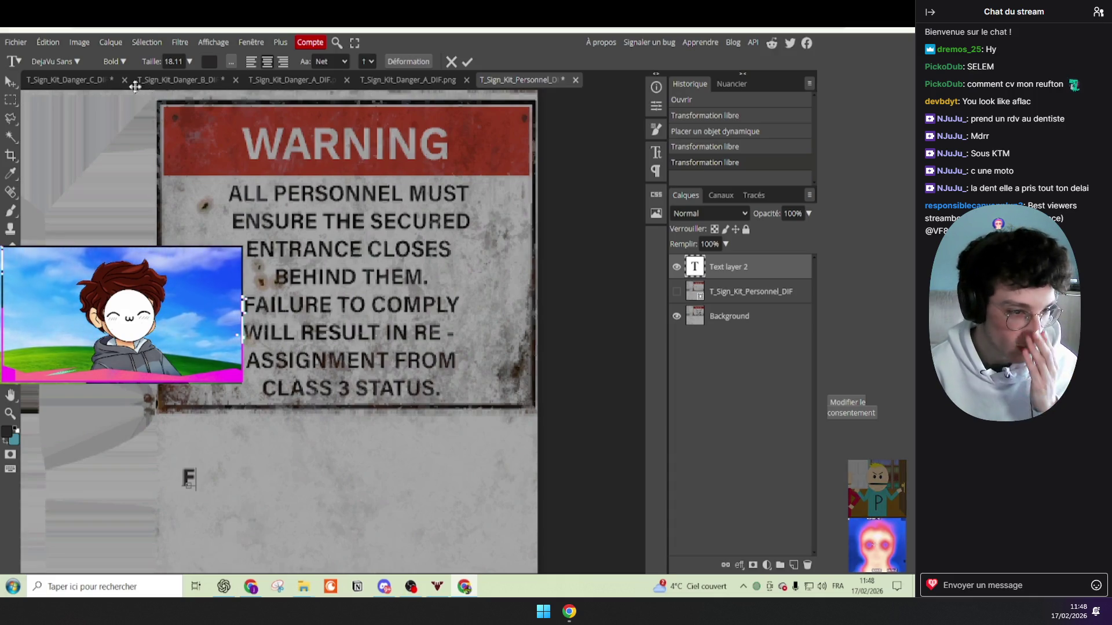
pyautogui.write('DSF')
pyautogui.click(114, 62)
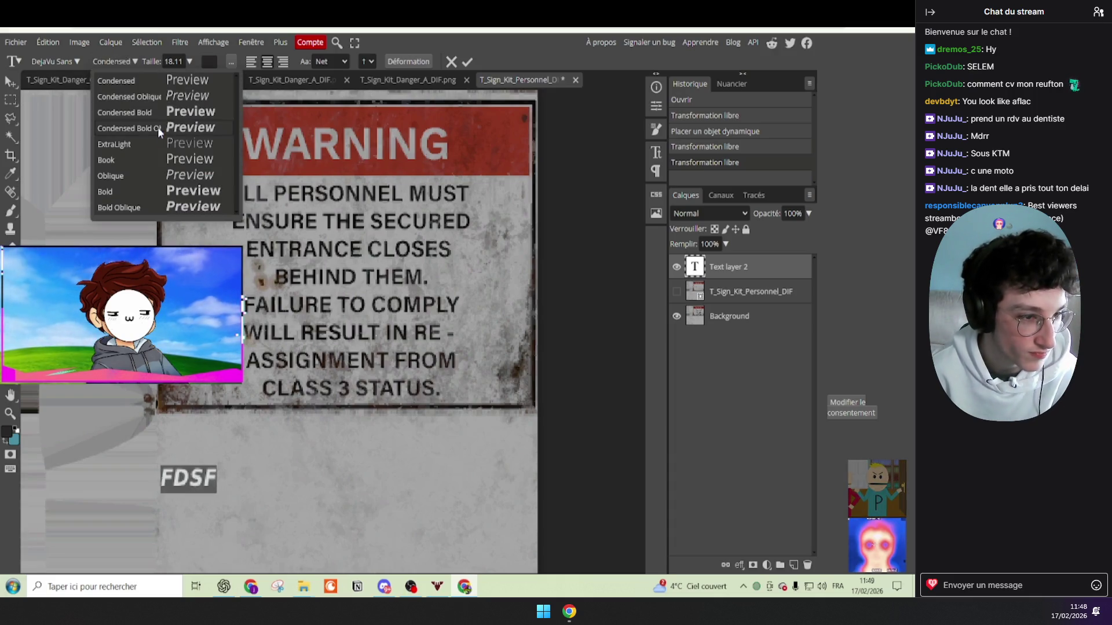
pyautogui.click(178, 86)
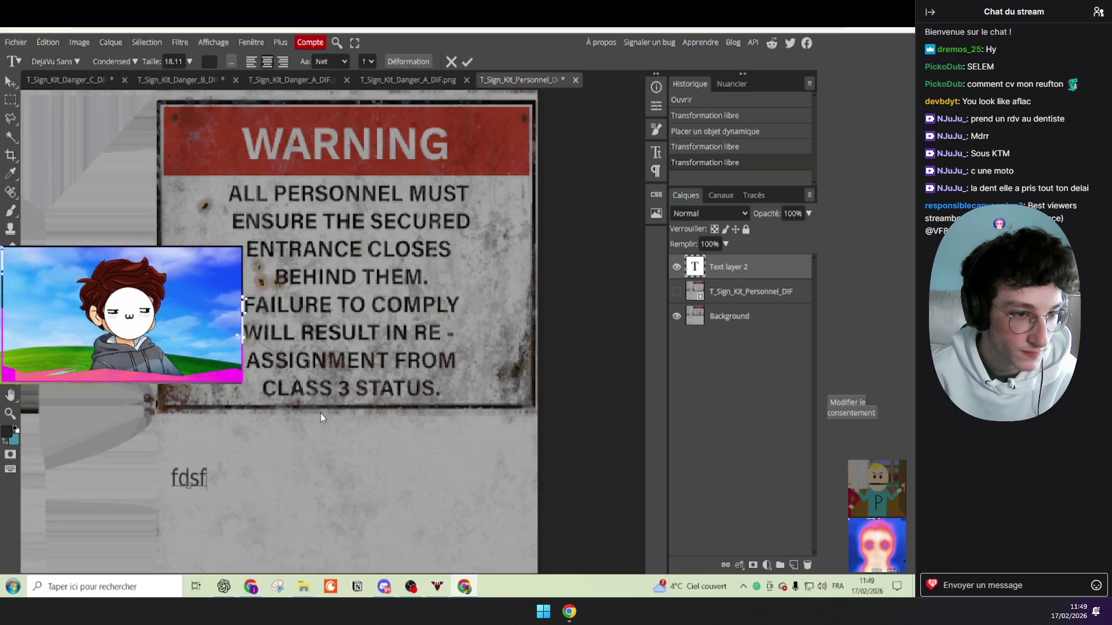
pyautogui.press('BackSpace')
pyautogui.press('BackSpace')
pyautogui.press('BackSpace')
pyautogui.write('ALL')
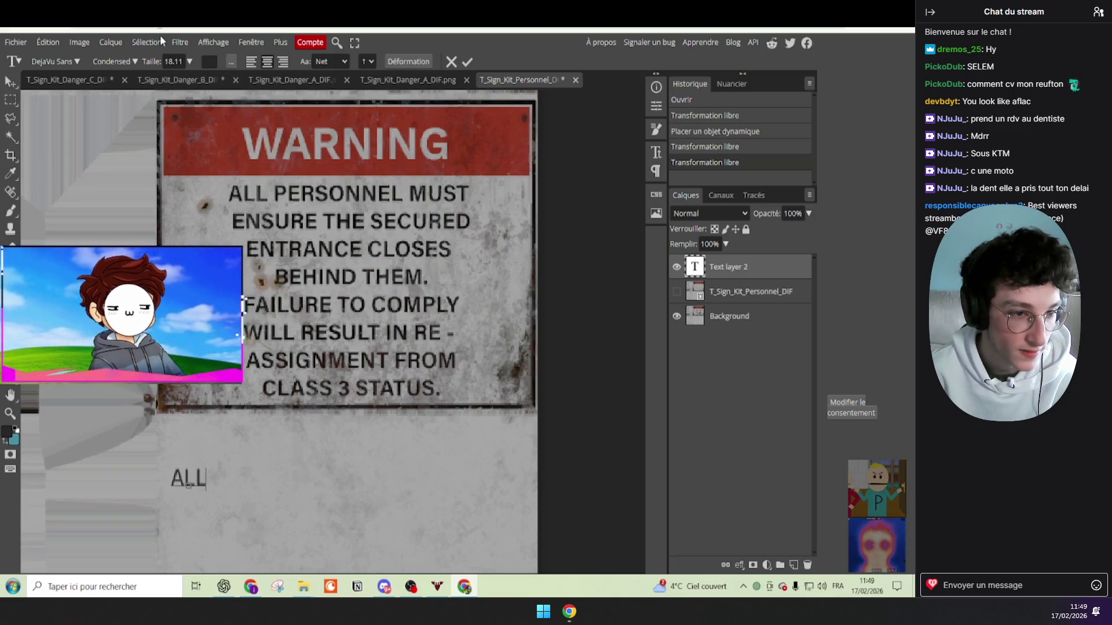
# Step: Try the Book font style on the test text, then switch it to Bold
pyautogui.hotkey('ctrl', 'a')
pyautogui.click(125, 61)
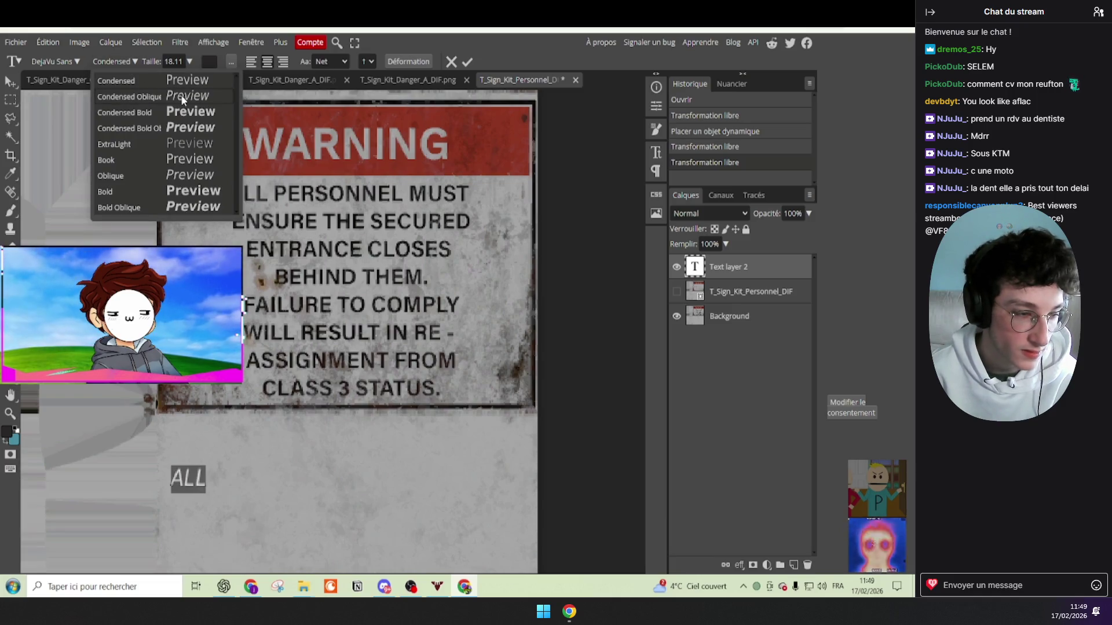
pyautogui.click(192, 157)
pyautogui.write('FDS')
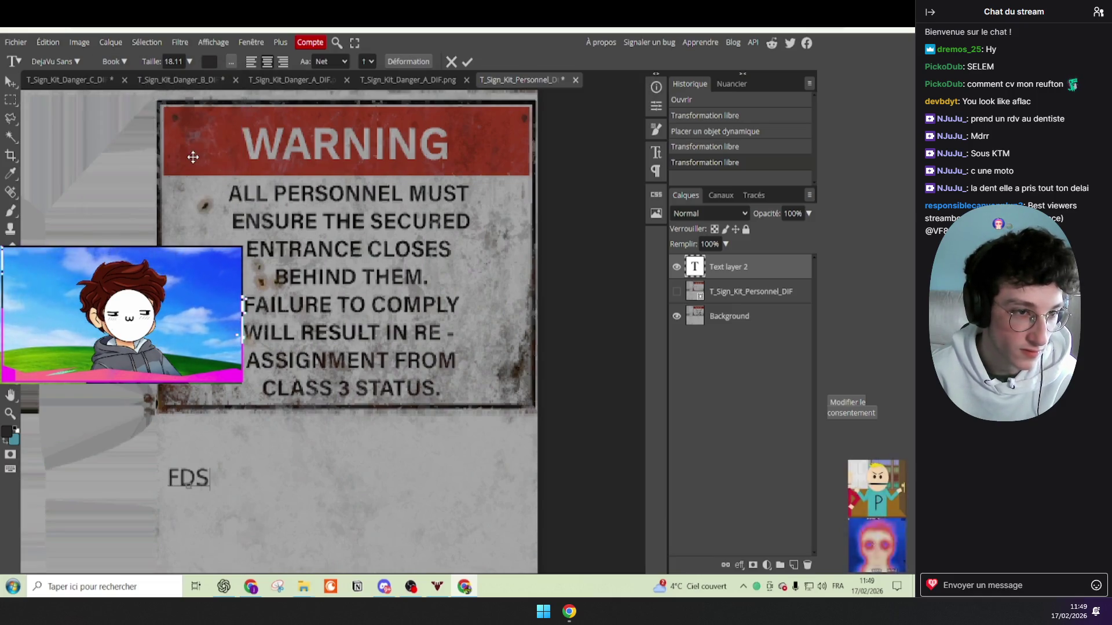
pyautogui.write('FS')
pyautogui.click(134, 63)
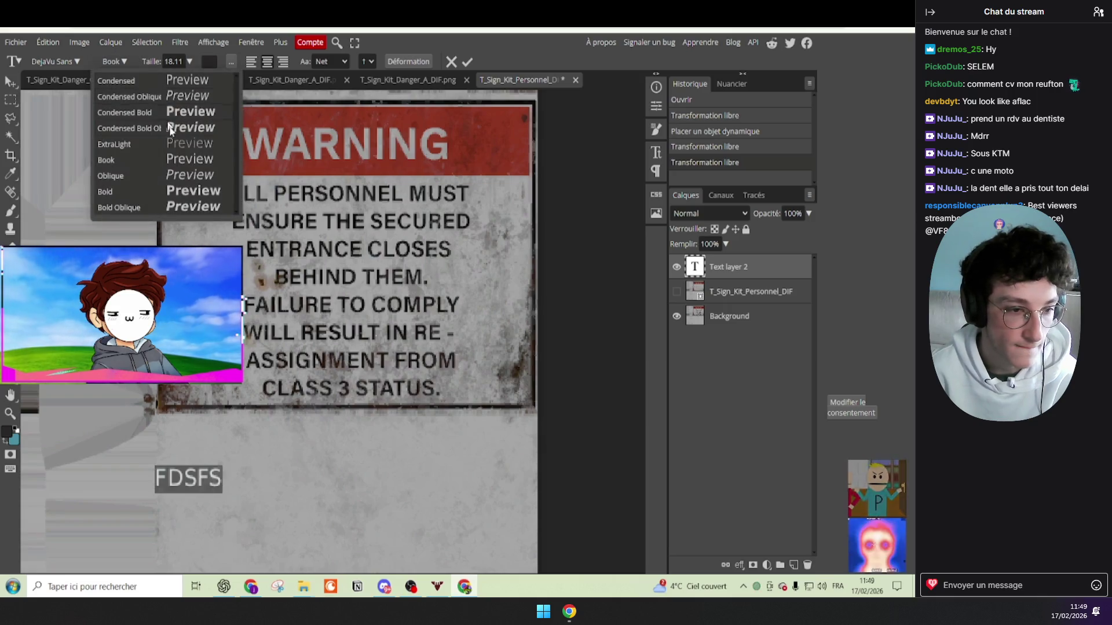
pyautogui.click(192, 187)
pyautogui.hotkey('ctrl', 'a')
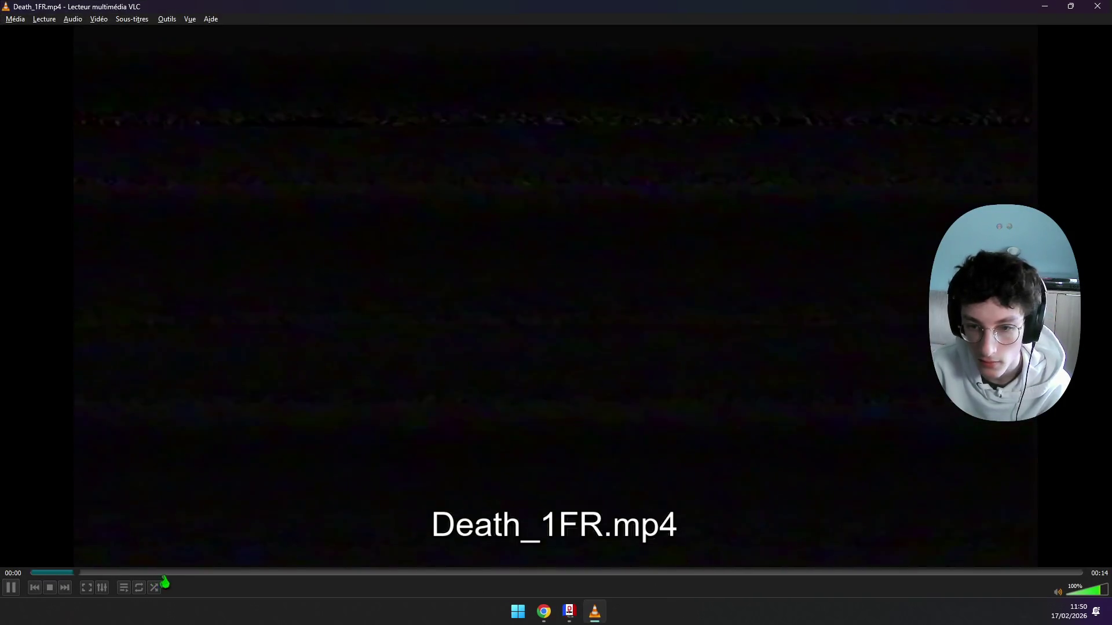
# Step: Skip ahead through the Death_1FR.mp4 clip and close VLC
pyautogui.moveTo(213, 578); pyautogui.dragTo(856, 583)
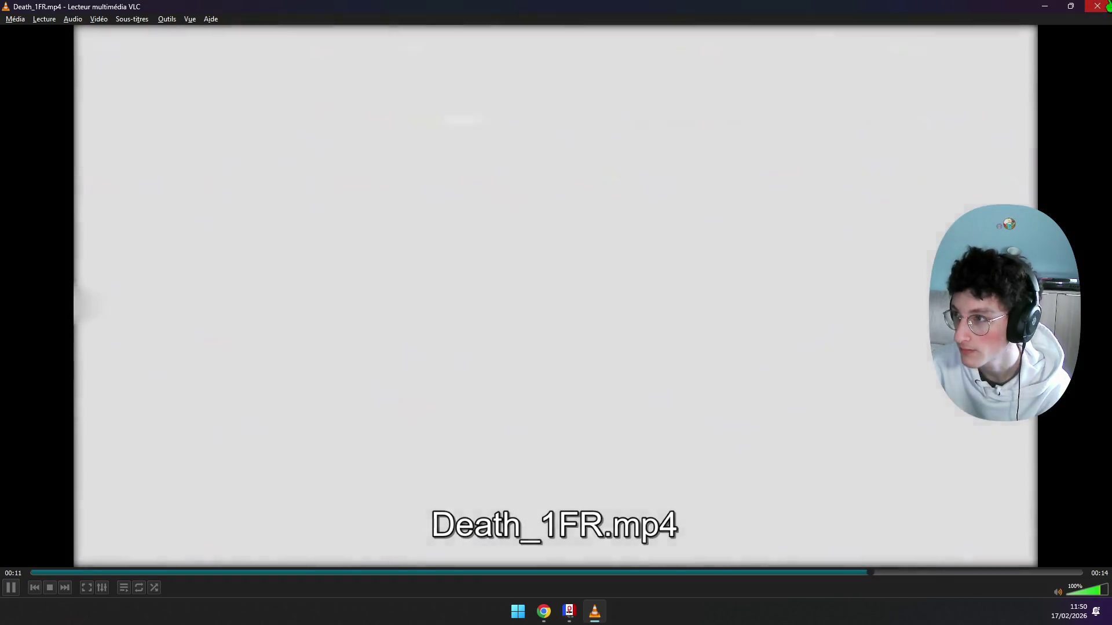
pyautogui.click(1097, 6)
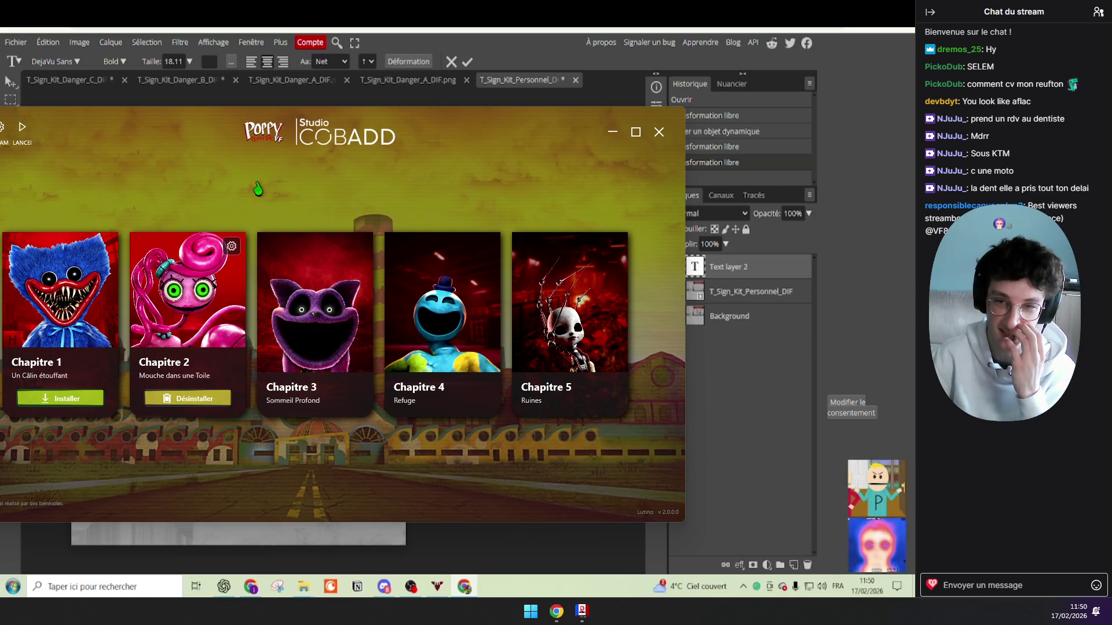
# Step: Move the launcher window right and down, commit the pending text edit, and select the Move tool
pyautogui.moveTo(256, 188); pyautogui.dragTo(353, 201)
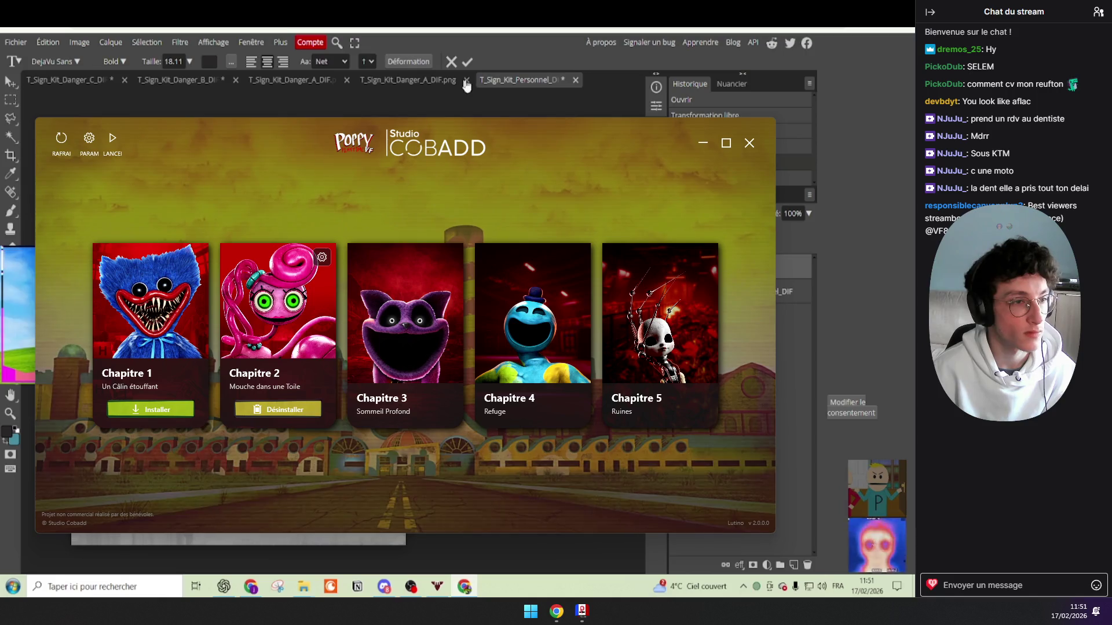
pyautogui.click(472, 61)
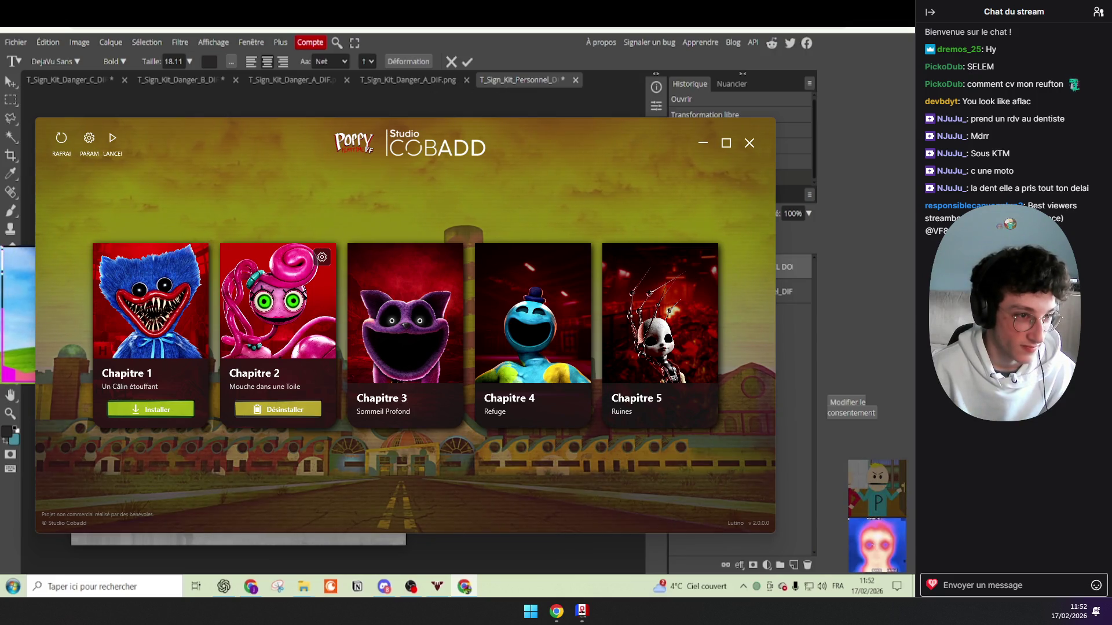
pyautogui.click(467, 61)
pyautogui.click(10, 84)
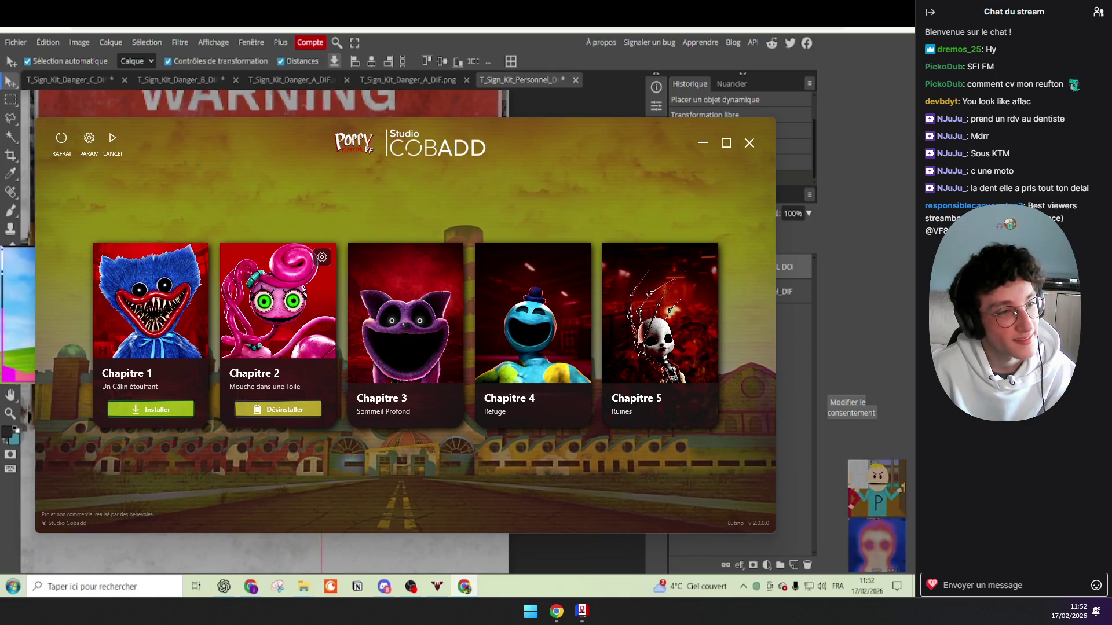
pyautogui.hotkey('ctrl', 'alt', 't')
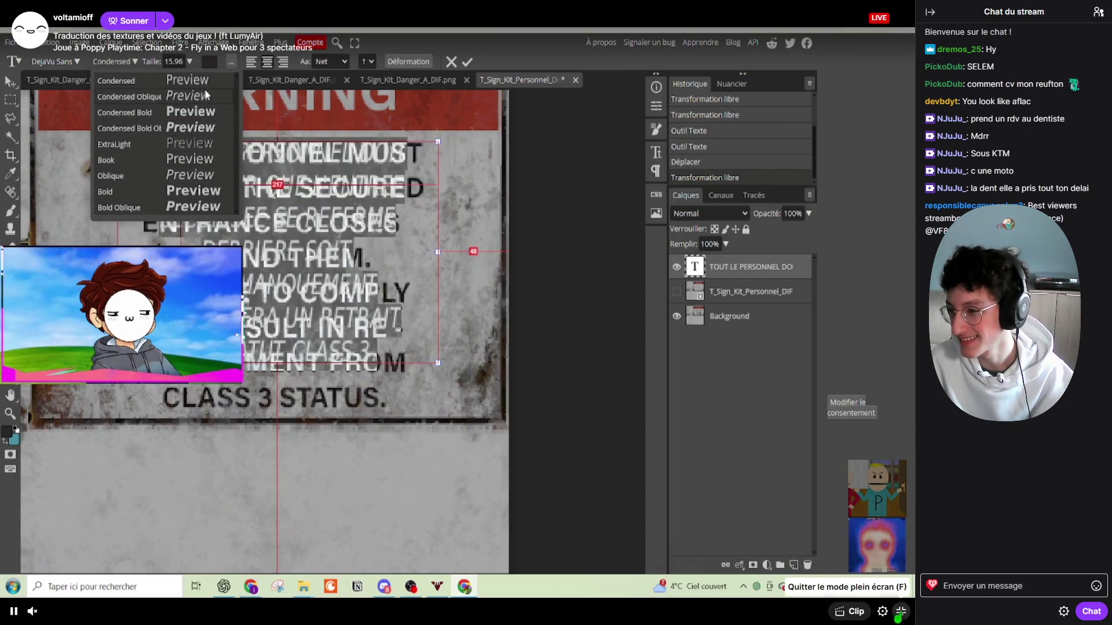
# Step: Exit the stream's fullscreen, restore the browser window, then put the player back in fullscreen
pyautogui.press('Escape')
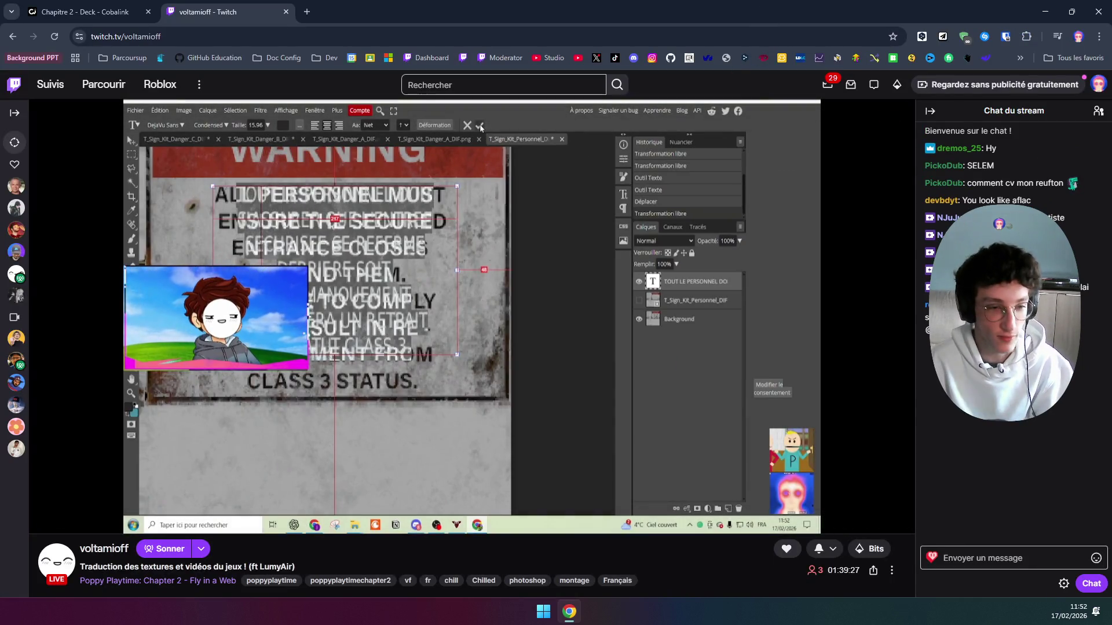
pyautogui.moveTo(809, 7)
pyautogui.mouseDown()
pyautogui.moveTo(308, 292)
pyautogui.moveTo(0, 291)
pyautogui.mouseUp()
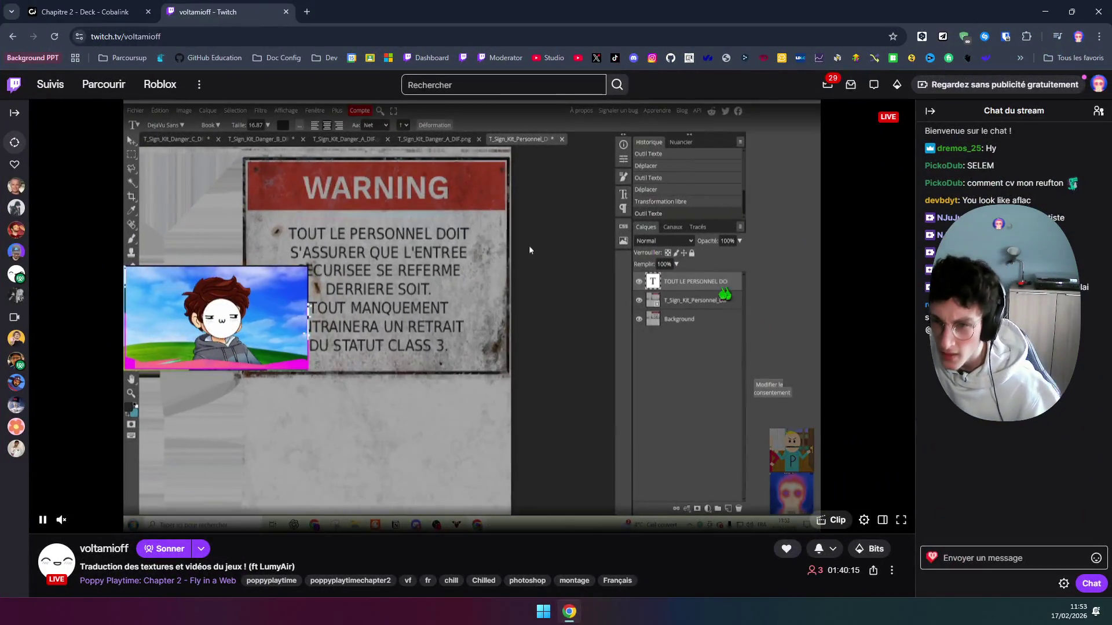
pyautogui.press('f')
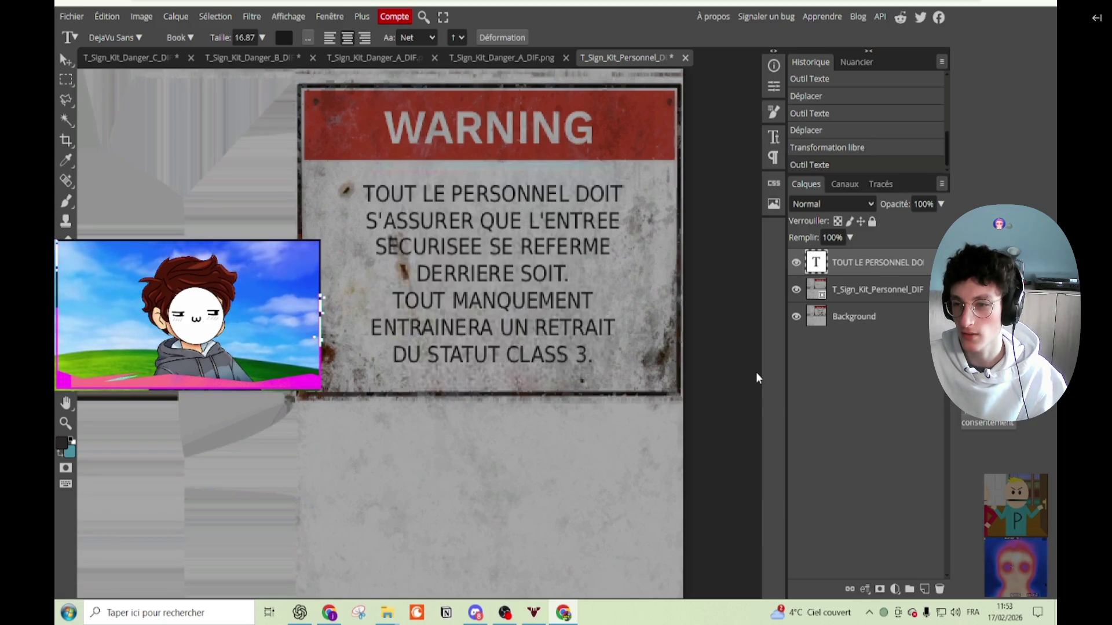
# Step: Snip a screenshot of the translated sign, correct the last line to CLASSE 3, and bring up ChatGPT
pyautogui.press('super+shift+s')
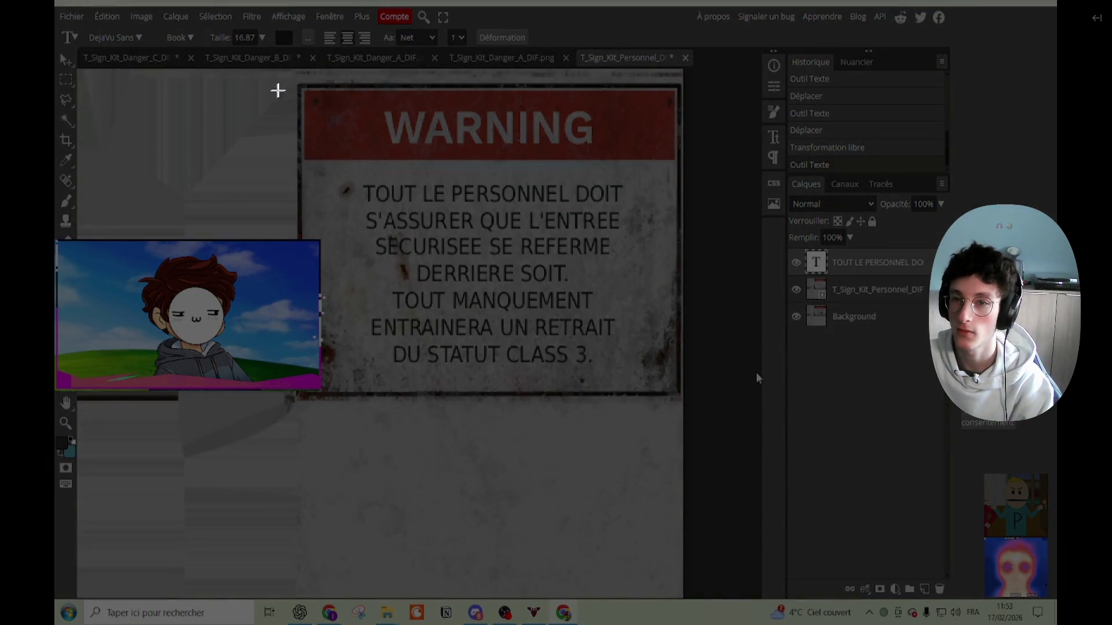
pyautogui.moveTo(295, 77); pyautogui.dragTo(697, 412)
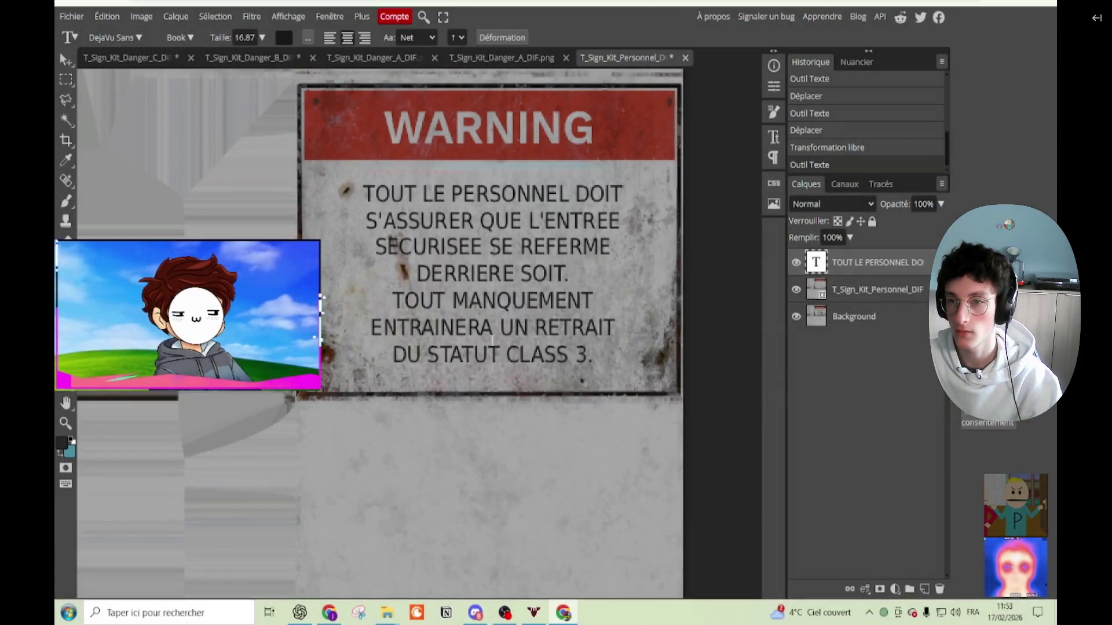
pyautogui.click(565, 353)
pyautogui.write('E')
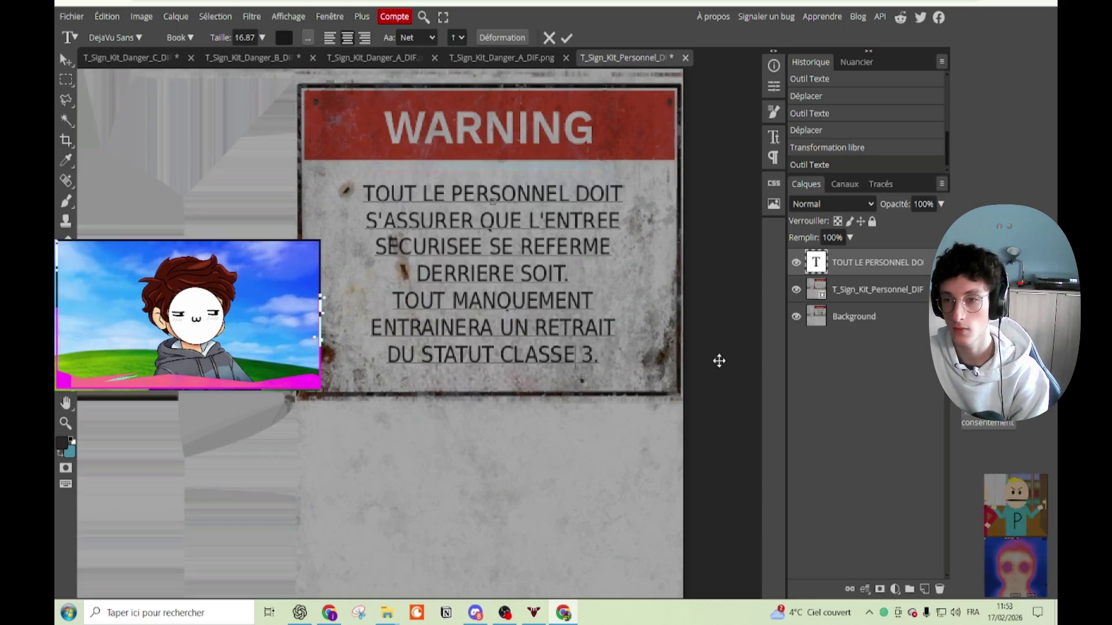
pyautogui.moveTo(367, 272)
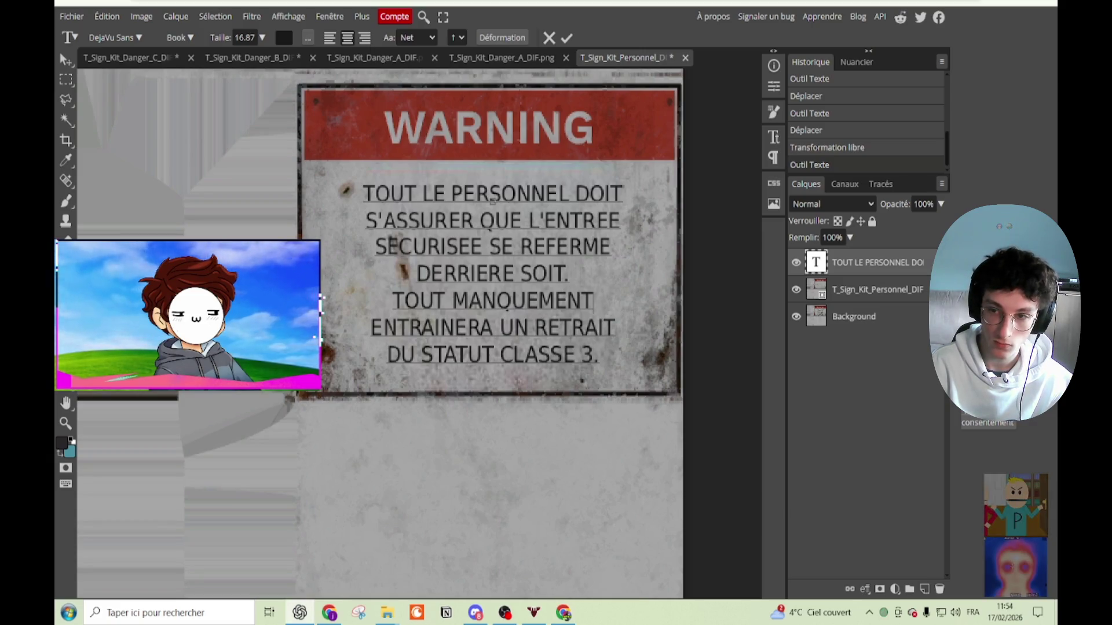
pyautogui.hotkey('alt', 'Tab')
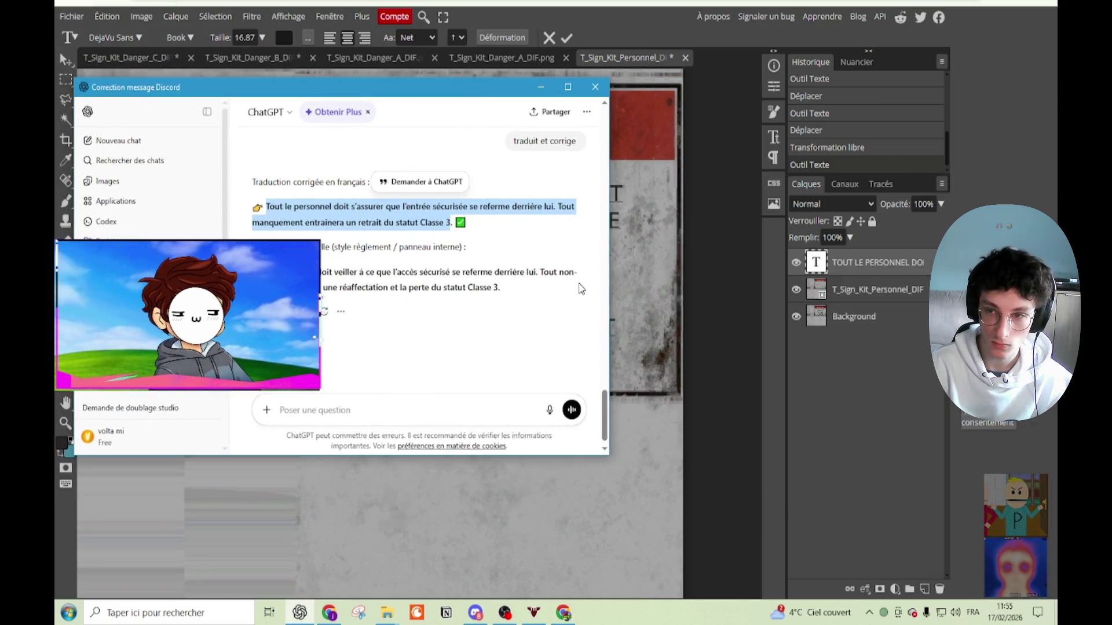
# Step: Close the ChatGPT correction window and commit the seven-line French text on the sign
pyautogui.click(581, 289)
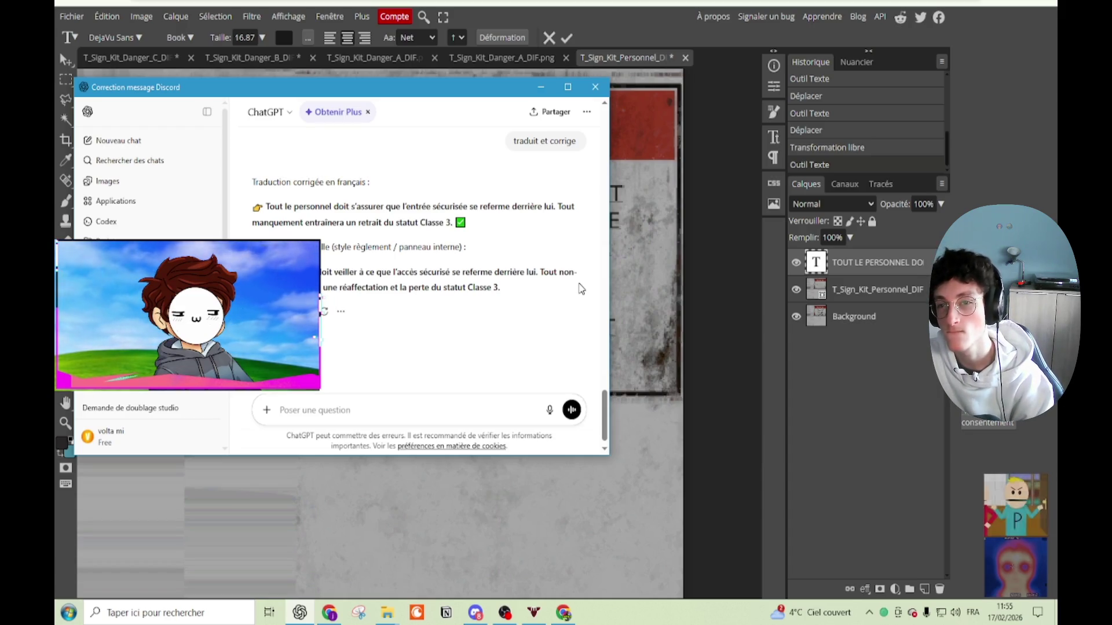
pyautogui.moveTo(316, 226)
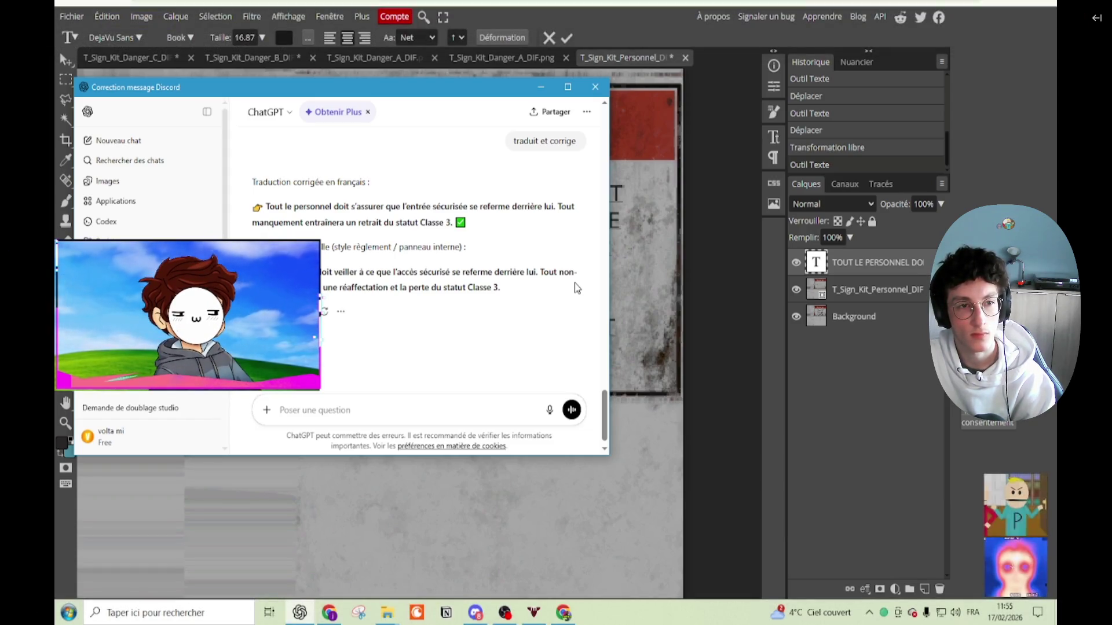
pyautogui.click(595, 87)
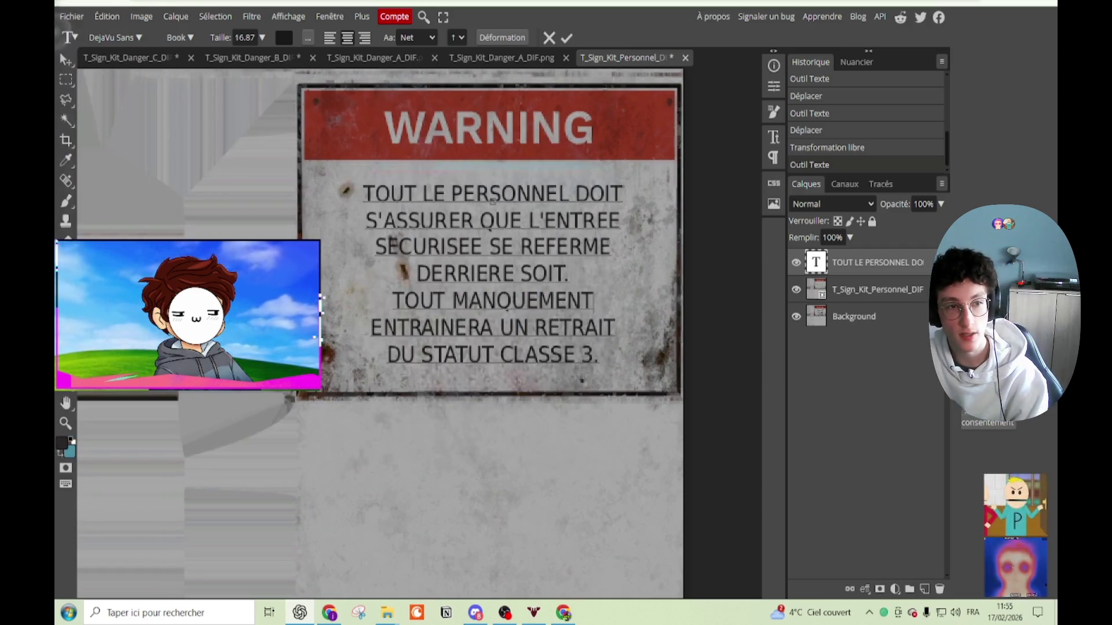
pyautogui.click(566, 38)
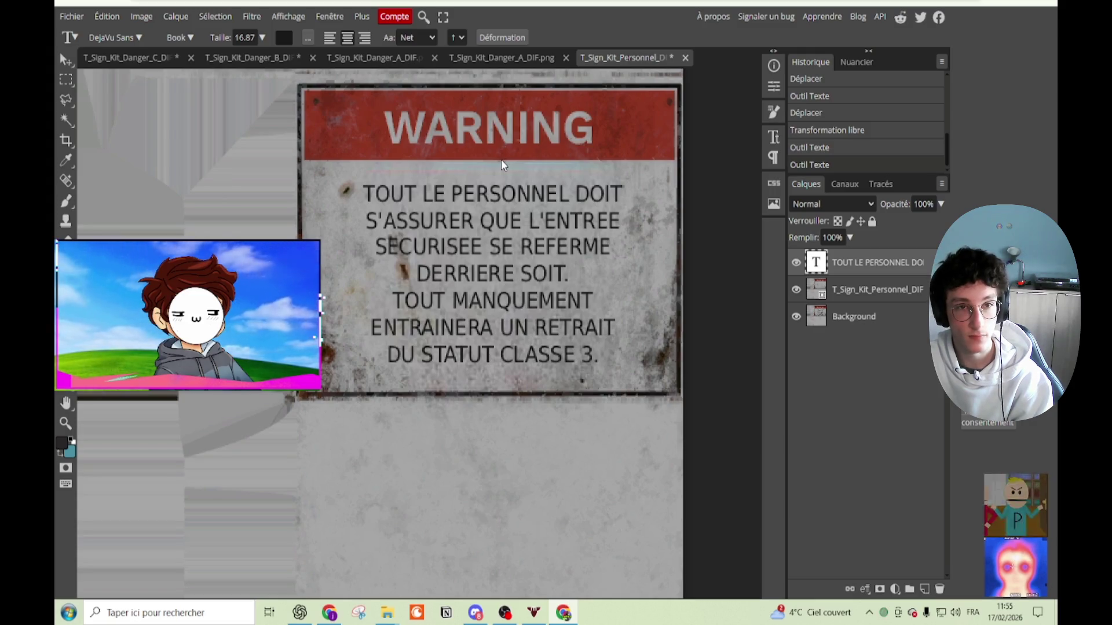
pyautogui.click(72, 17)
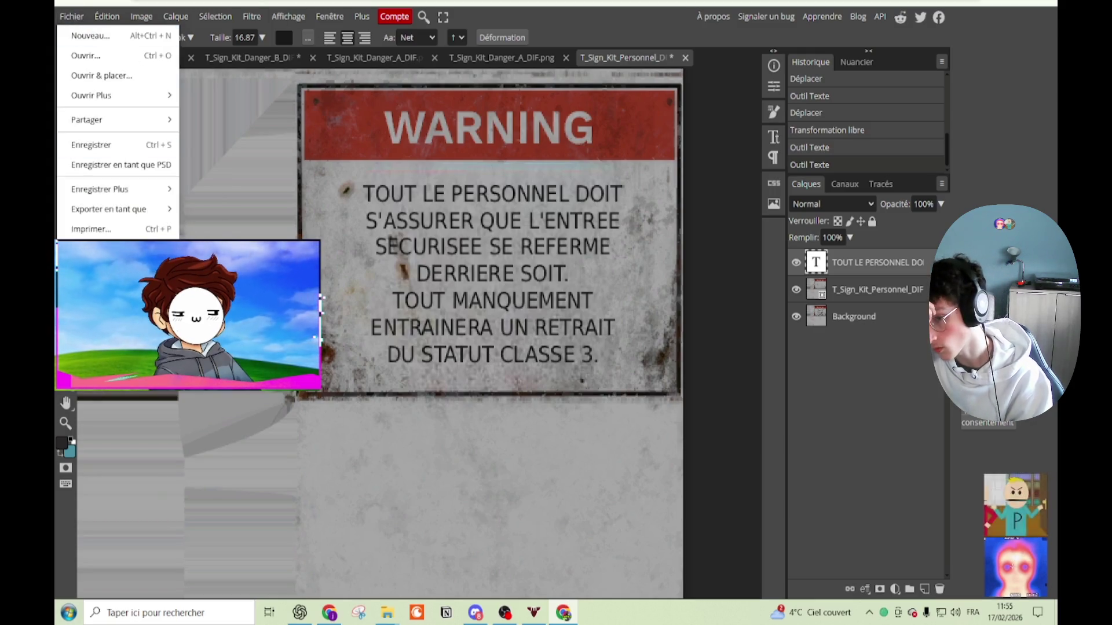
# Step: Save the Personnel sign as a PNG via Exporter en tant que, then leave the fullscreen stream
pyautogui.moveTo(156, 209)
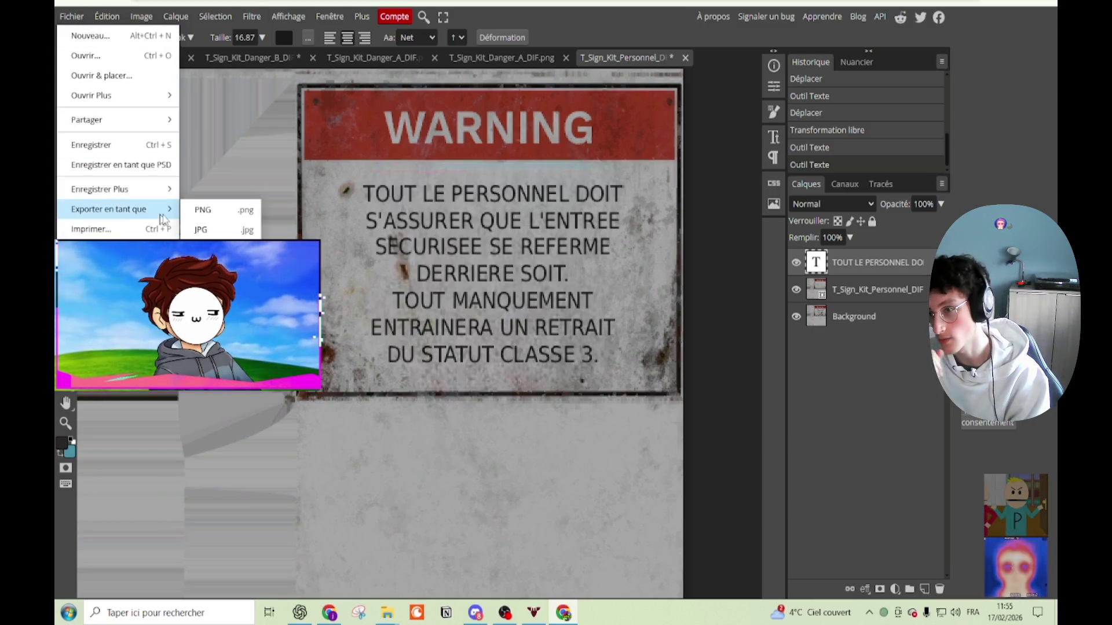
pyautogui.click(231, 217)
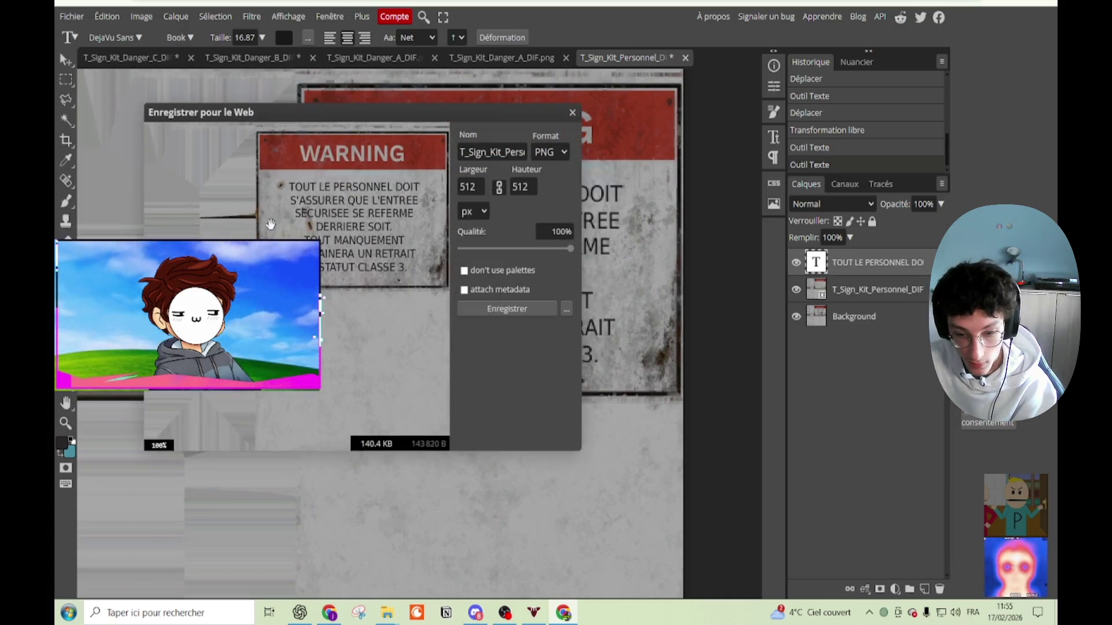
pyautogui.click(519, 305)
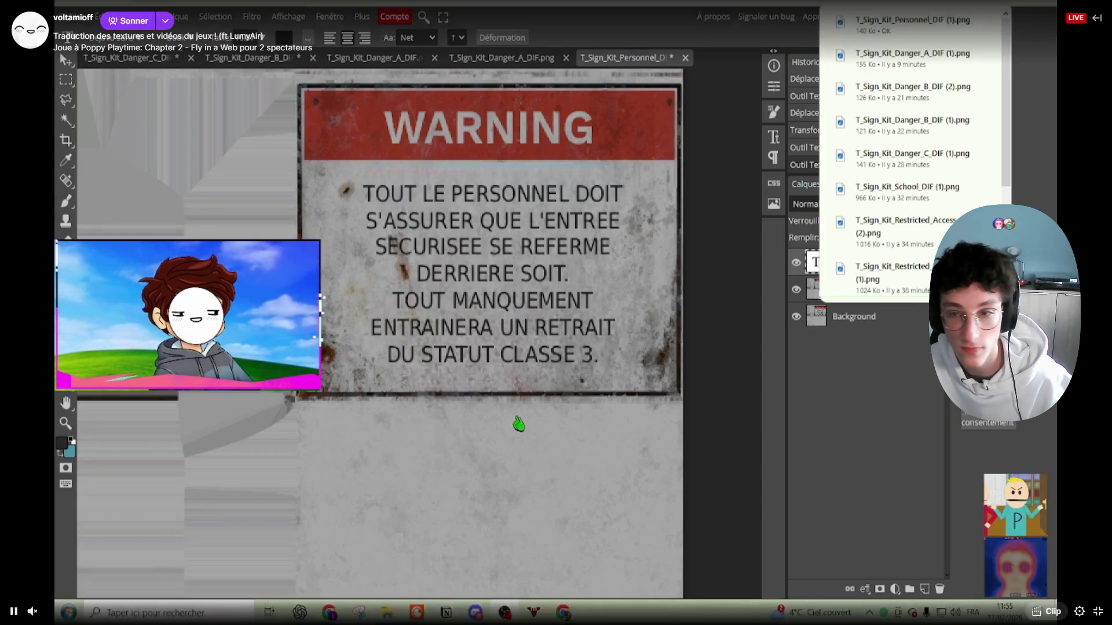
pyautogui.click(1094, 609)
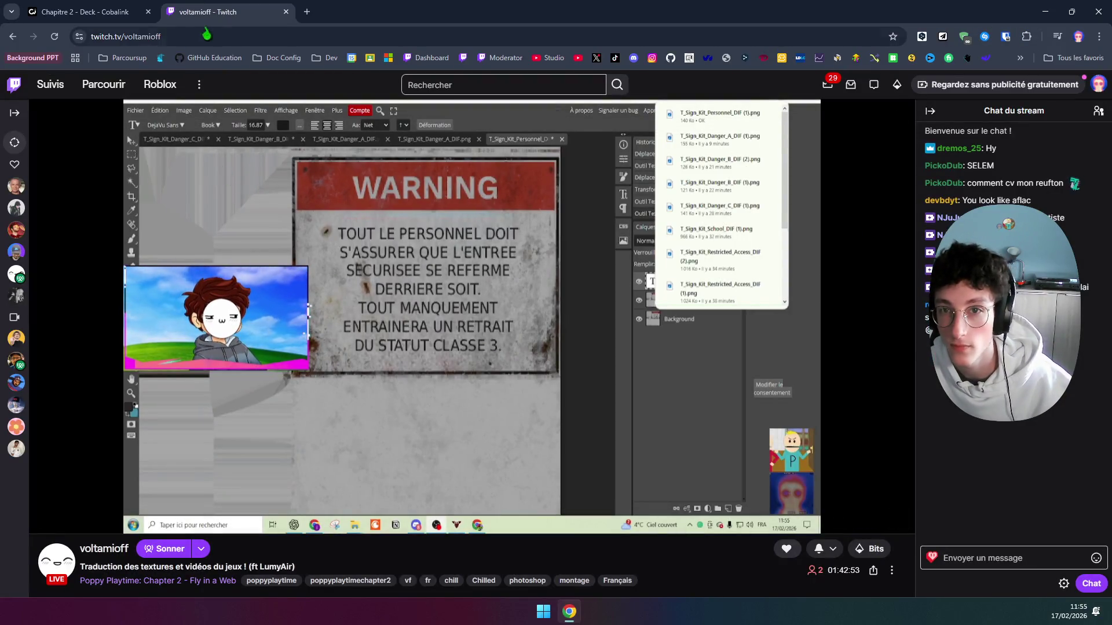
# Step: Close the Cobalink tab and Chrome, then peek at the other virtual desktop
pyautogui.middleClick(90, 11)
pyautogui.middleClick(89, 11)
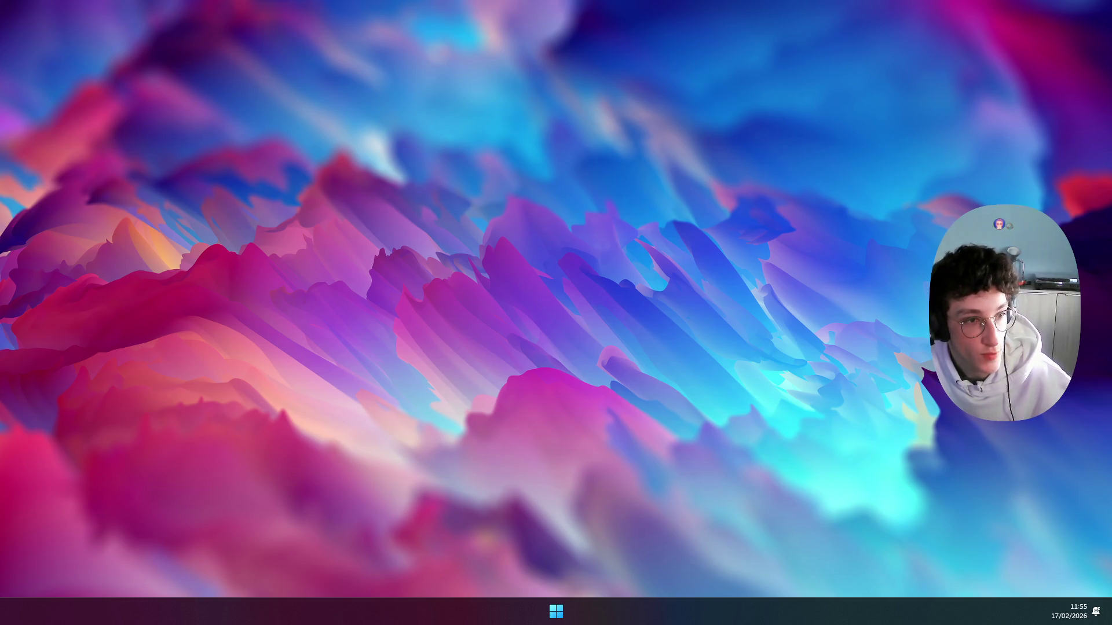
pyautogui.press('ctrl+super+Left')
# Step: Back in Everything, preview T_BoogieBot_BC.png and T_BoogieBot_BNT.png in the ch4_pro exports
pyautogui.press('ctrl+super+Right')
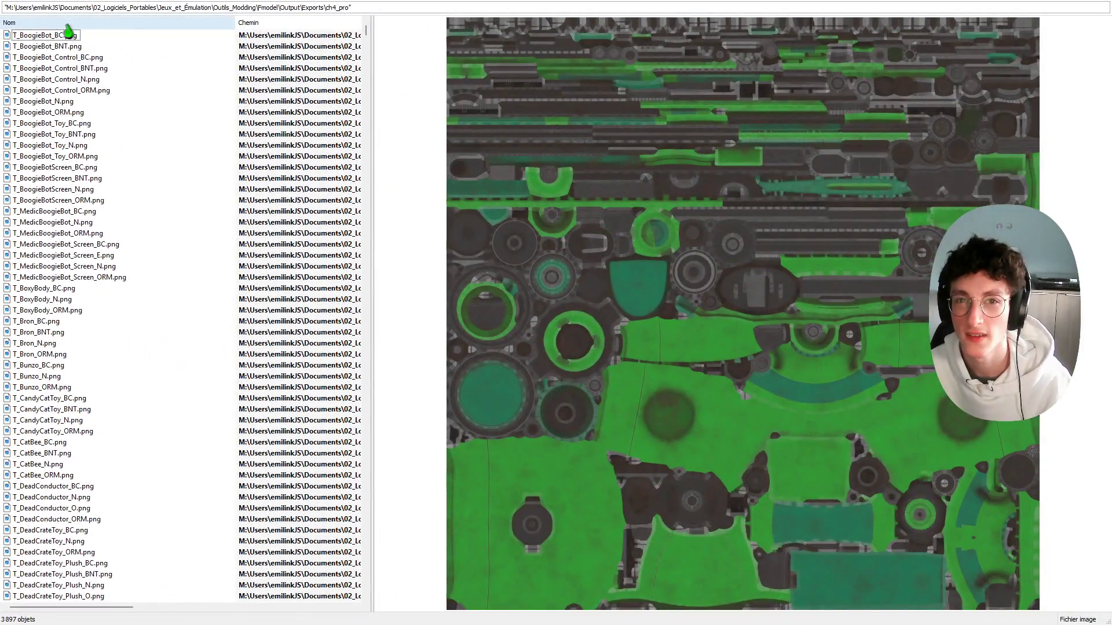
pyautogui.click(63, 34)
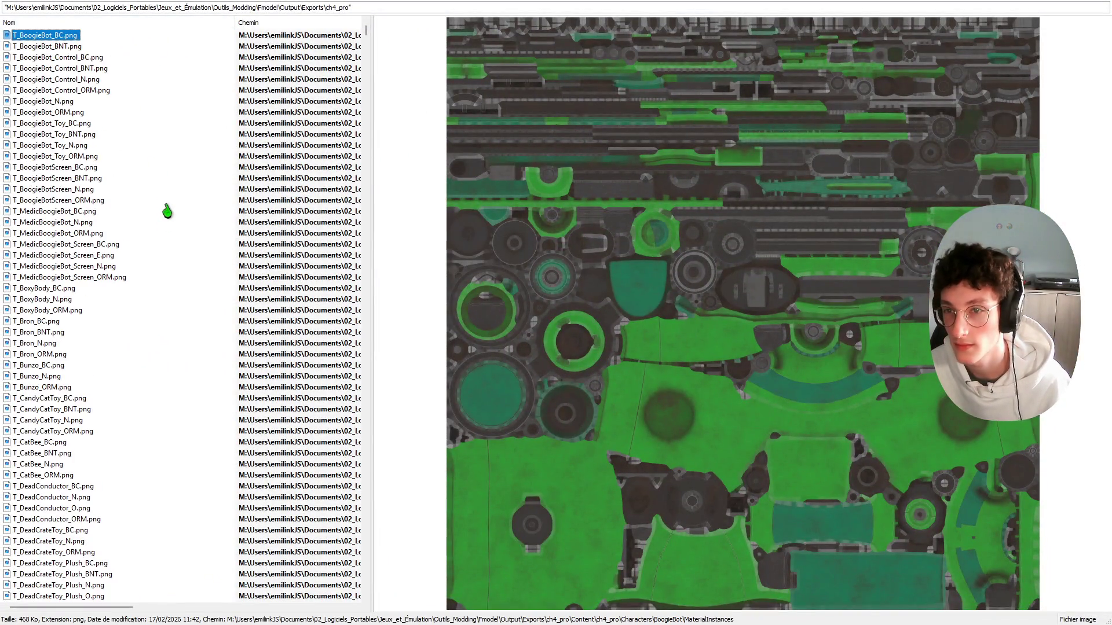
pyautogui.press('Down')
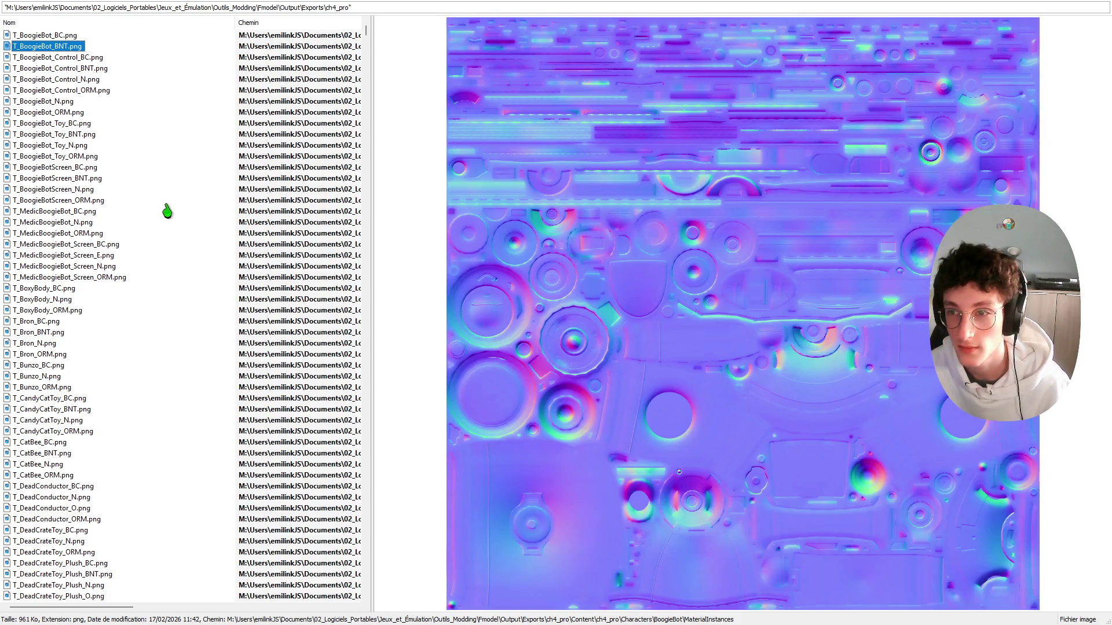
pyautogui.press('Up')
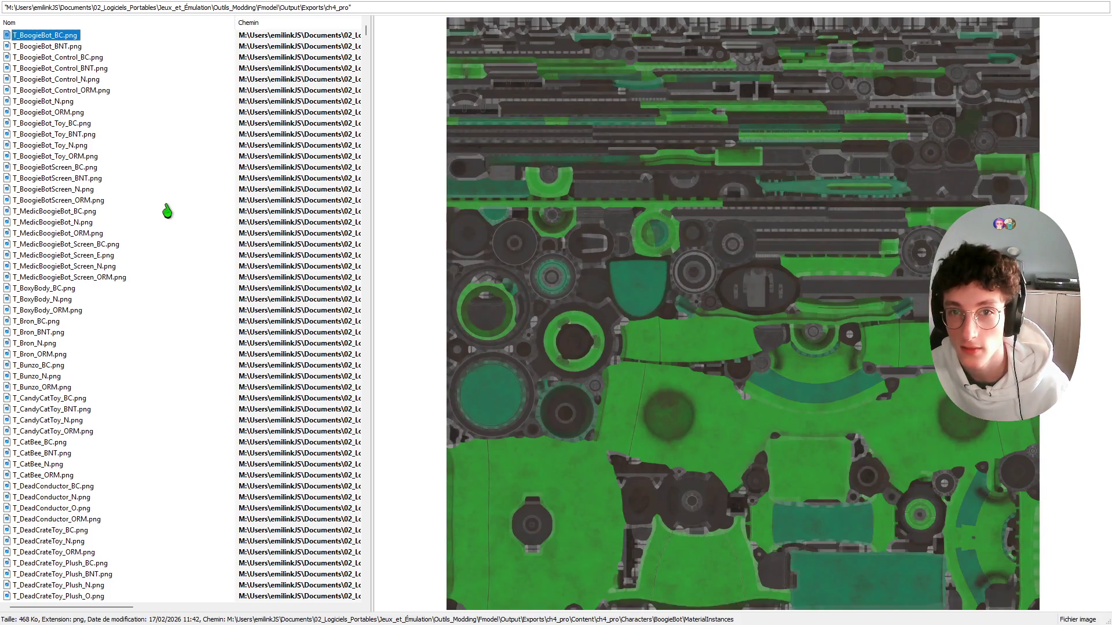
# Step: Select the 53 textures from T_BoogieBot_BC.png through T_DeadCrateToy_ORM.png and delete them
pyautogui.hotkey('shift', 'Down')
pyautogui.hotkey('shift', 'Down')
pyautogui.hotkey('shift', 'Down')
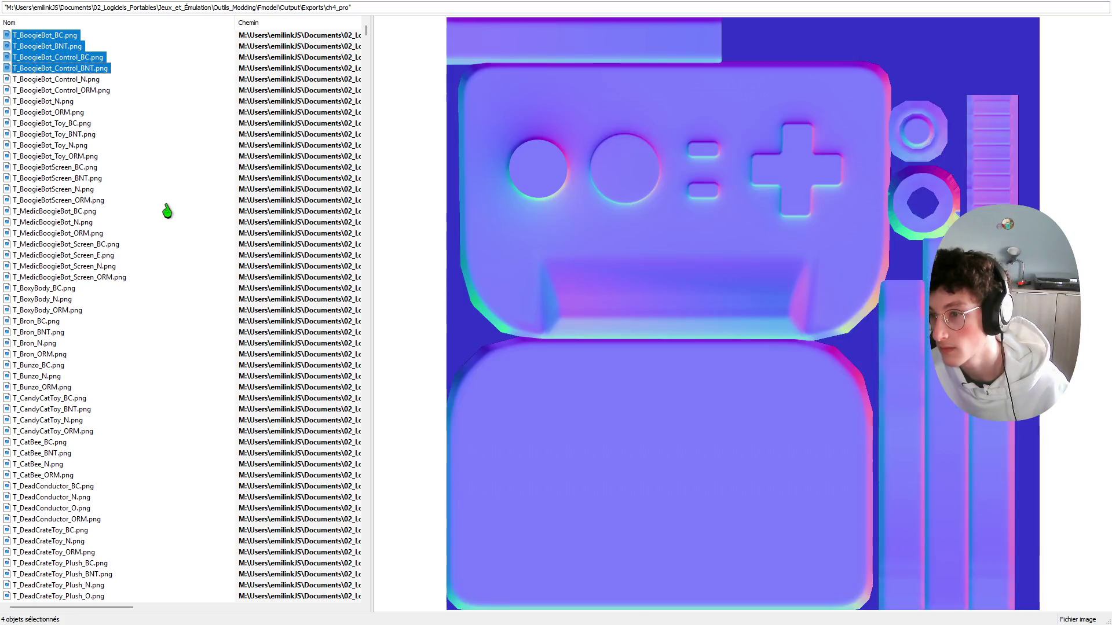
pyautogui.hotkey('shift', 'Down')
pyautogui.hotkey('shift', 'Down')
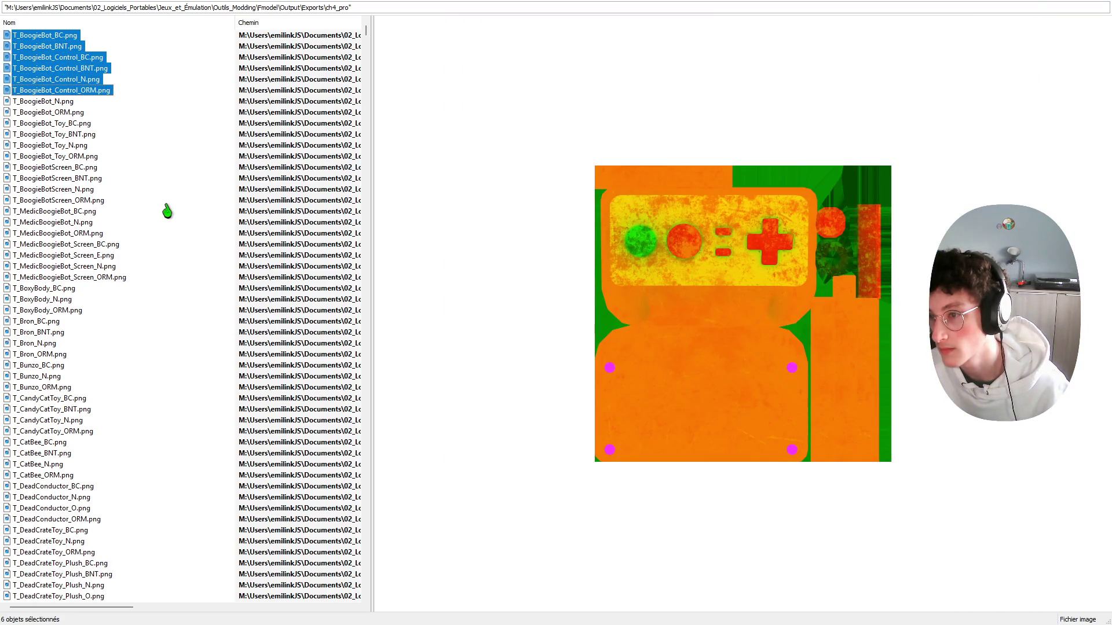
pyautogui.hotkey('shift', 'Down')
pyautogui.hotkey('shift', 'Down')
pyautogui.hotkey('shift', 'Down')
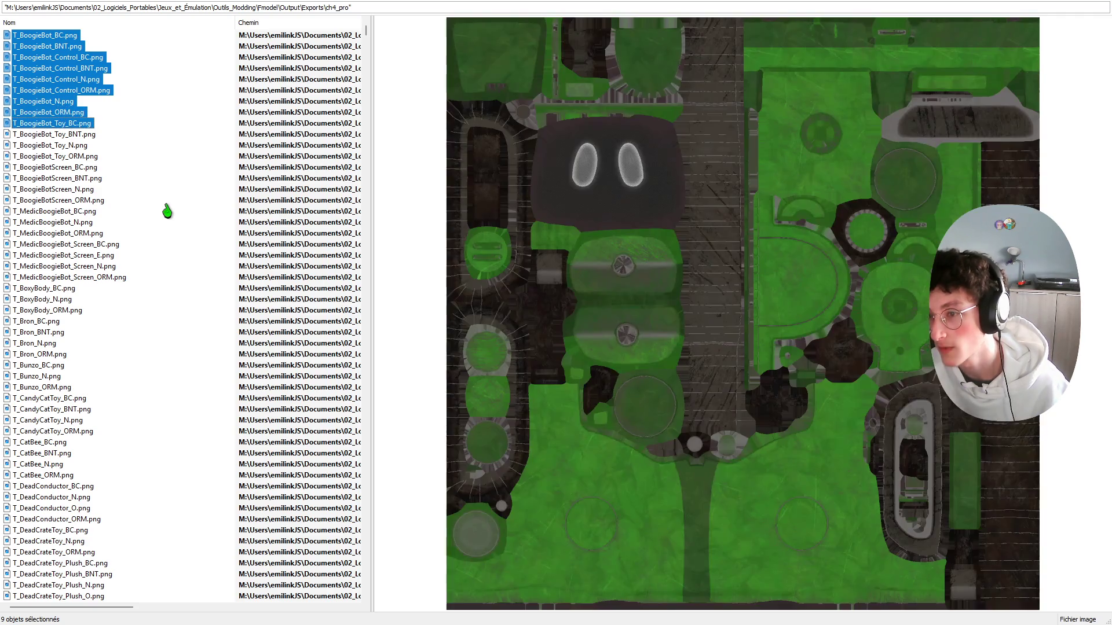
pyautogui.hotkey('shift', 'Down')
pyautogui.hotkey('shift', 'Down')
pyautogui.hotkey('shift', 'Down')
pyautogui.hotkey('shift', 'Down')
pyautogui.hotkey('shift', 'Down')
pyautogui.hotkey('shift', 'Down')
pyautogui.hotkey('shift', 'Down')
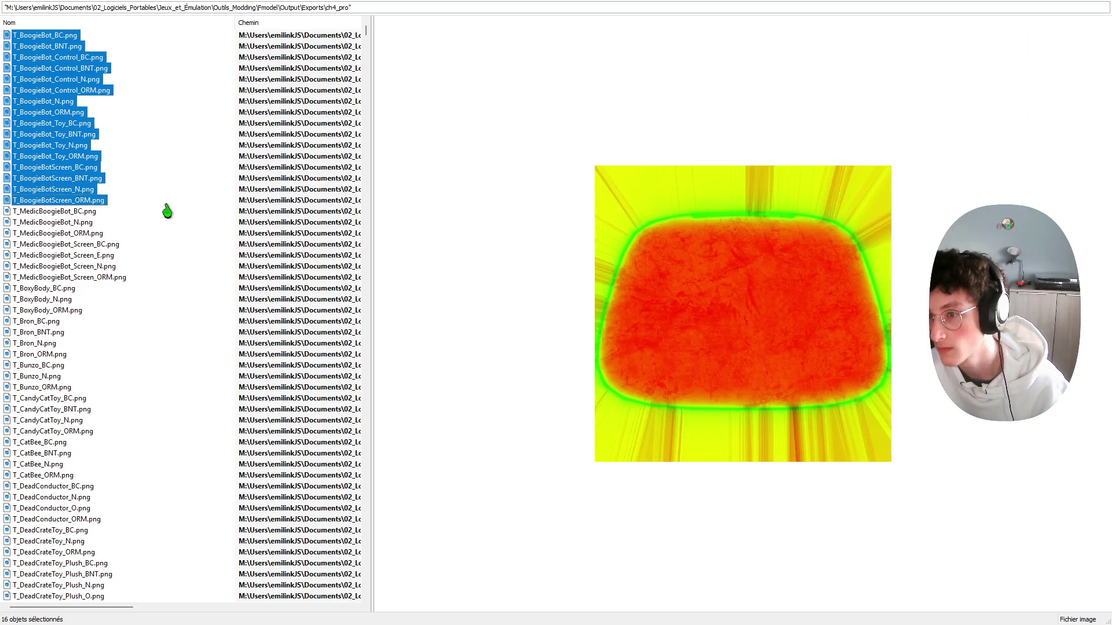
pyautogui.hotkey('shift', 'Down')
pyautogui.hotkey('shift', 'Down')
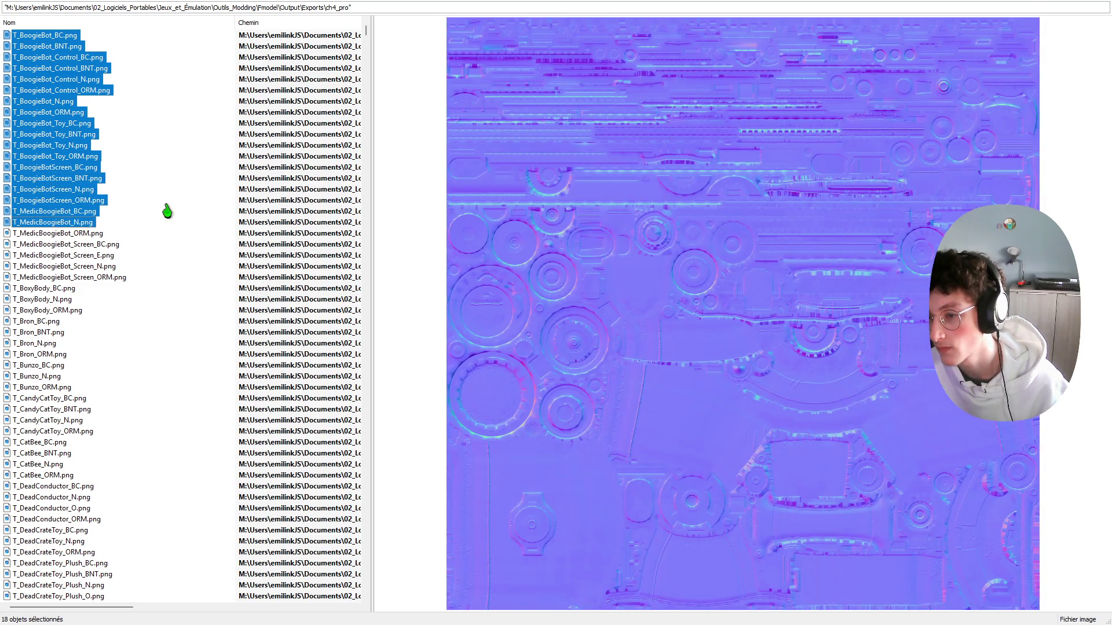
pyautogui.hotkey('shift', 'Down')
pyautogui.hotkey('shift', 'Down')
pyautogui.hotkey('shift', 'Down')
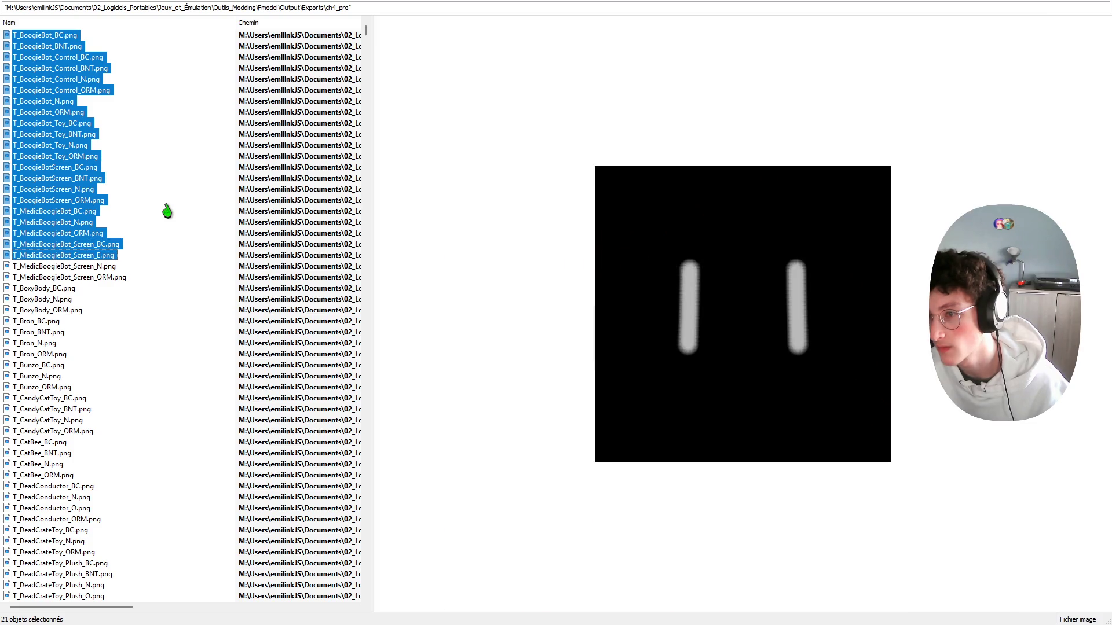
pyautogui.hotkey('shift', 'Down')
pyautogui.hotkey('shift', 'Down')
pyautogui.hotkey('shift', 'Down')
pyautogui.hotkey('shift', 'Down')
pyautogui.hotkey('shift', 'Down')
pyautogui.hotkey('shift', 'Down')
pyautogui.hotkey('shift', 'Down')
pyautogui.hotkey('shift', 'Down')
pyautogui.hotkey('shift', 'Down')
pyautogui.hotkey('shift', 'Down')
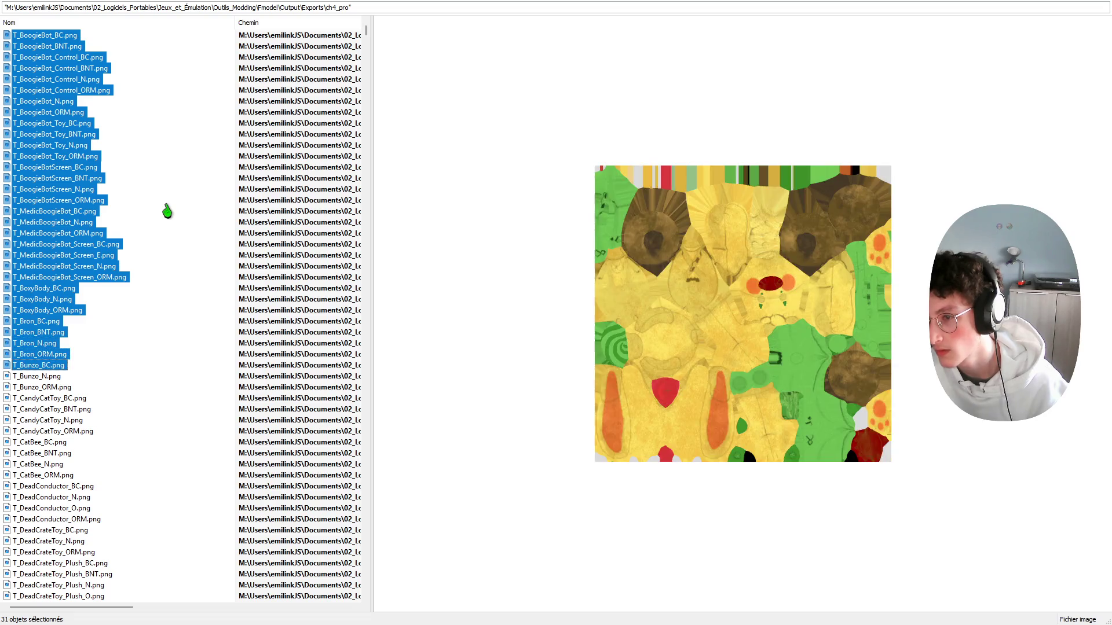
pyautogui.hotkey('shift', 'Down')
pyautogui.hotkey('shift', 'Down')
pyautogui.hotkey('shift', 'Down')
pyautogui.hotkey('shift', 'Down')
pyautogui.hotkey('shift', 'Down')
pyautogui.hotkey('shift', 'Down')
pyautogui.hotkey('shift', 'Down')
pyautogui.hotkey('shift', 'Down')
pyautogui.hotkey('shift', 'Down')
pyautogui.hotkey('shift', 'Down')
pyautogui.hotkey('shift', 'Down')
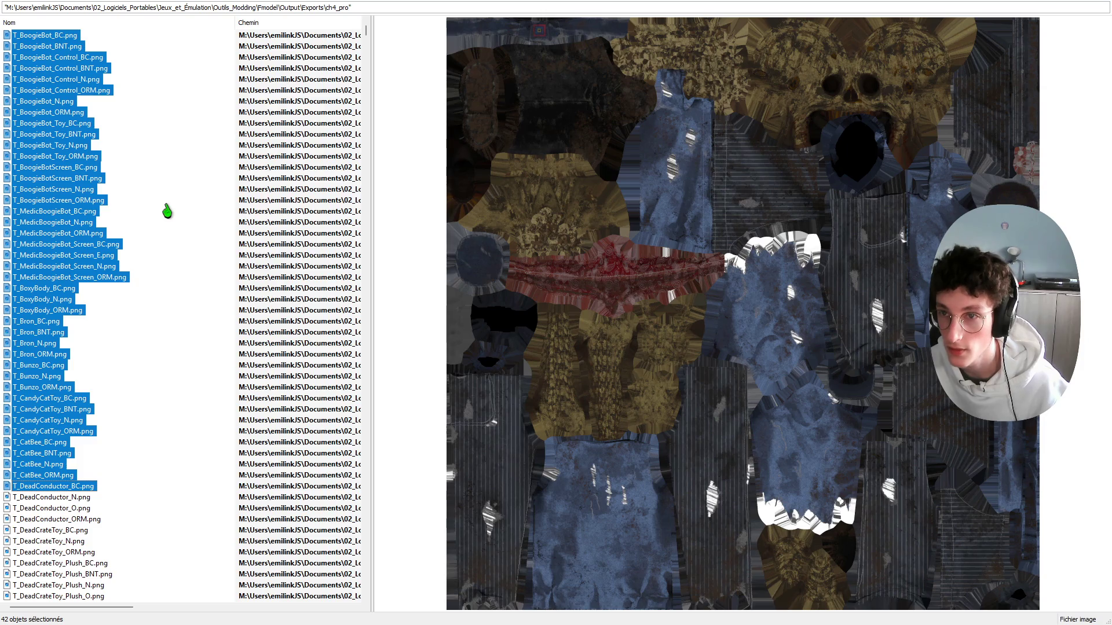
pyautogui.hotkey('shift', 'Down')
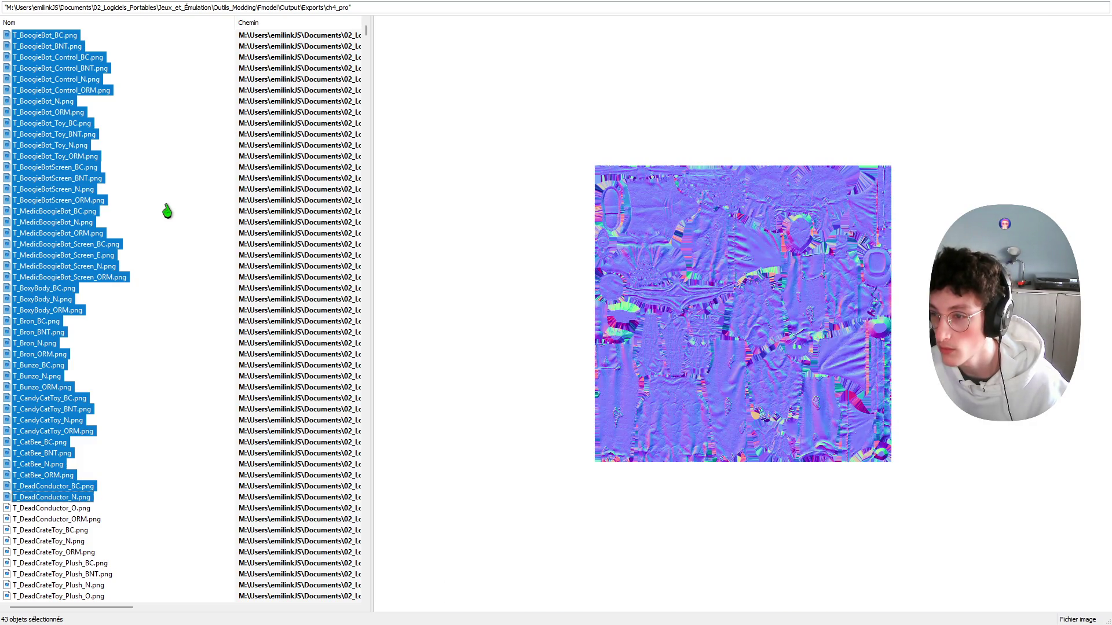
pyautogui.hotkey('shift', 'Down')
pyautogui.hotkey('shift', 'Down')
pyautogui.hotkey('shift', 'Down')
pyautogui.hotkey('shift', 'Down')
pyautogui.hotkey('shift', 'Down')
pyautogui.hotkey('shift', 'Down')
pyautogui.hotkey('shift', 'Down')
pyautogui.hotkey('shift', 'Down')
pyautogui.hotkey('shift', 'Down')
pyautogui.hotkey('shift', 'Down')
pyautogui.hotkey('shift', 'Down')
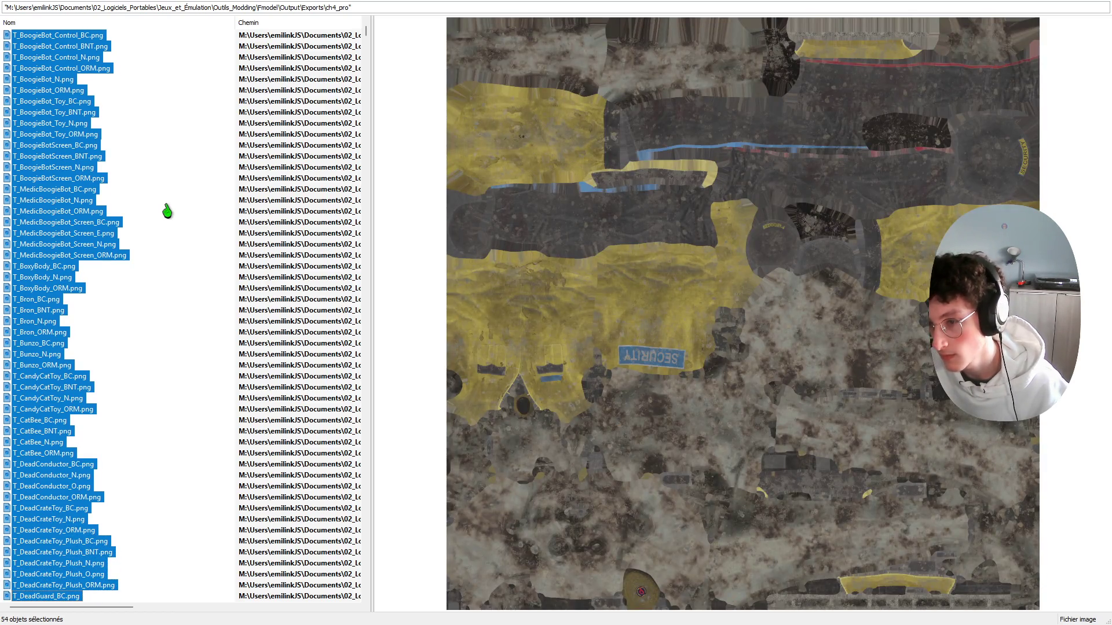
pyautogui.hotkey('shift', 'Up')
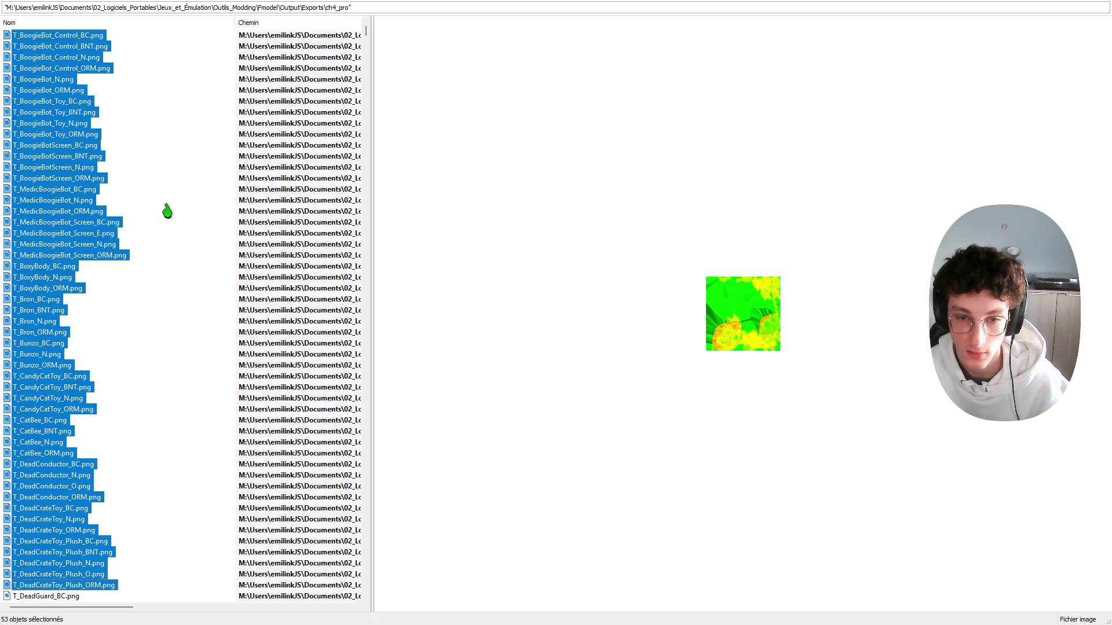
pyautogui.click(167, 212)
# Step: Preview the T_DeadGuard_BNT texture and switch the results to large-thumbnail view
pyautogui.scroll(-17, 149, 306)
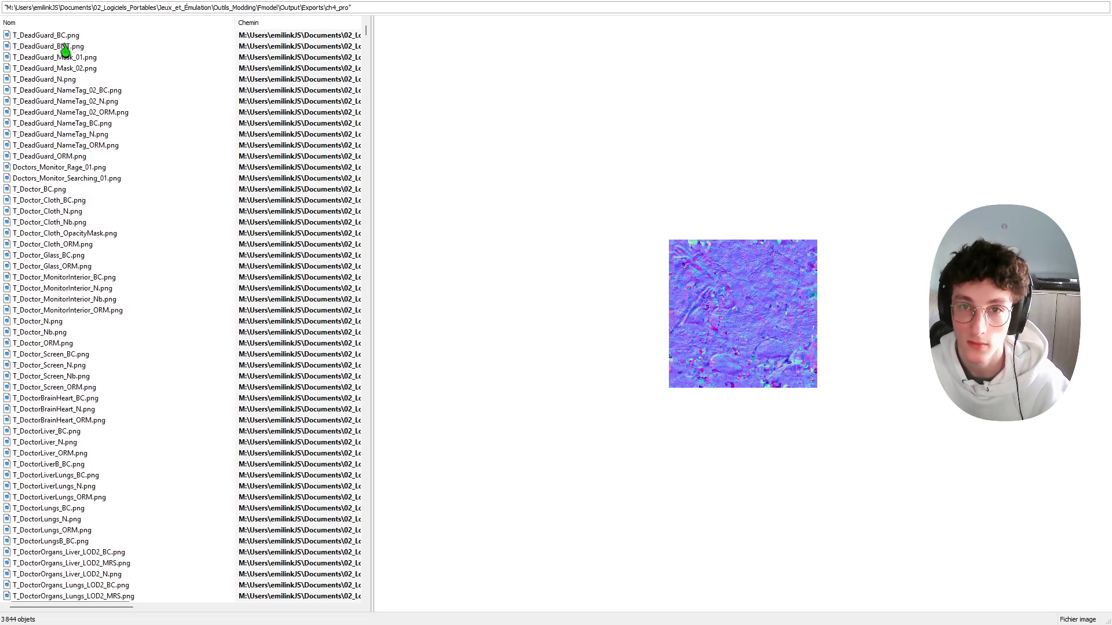
pyautogui.click(63, 48)
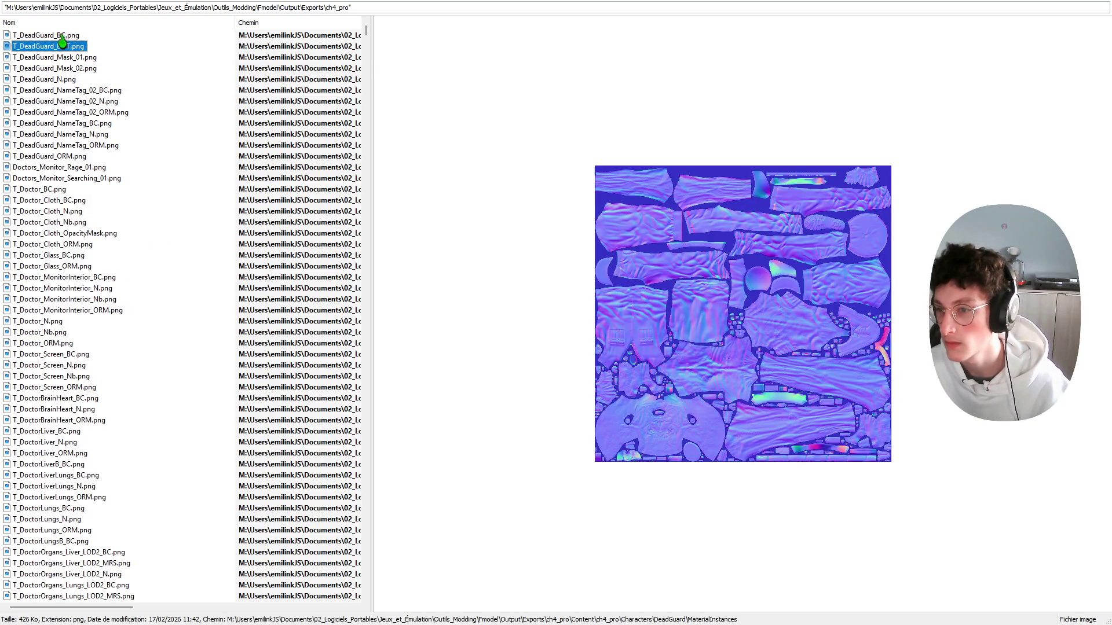
pyautogui.click(61, 36)
pyautogui.click(62, 48)
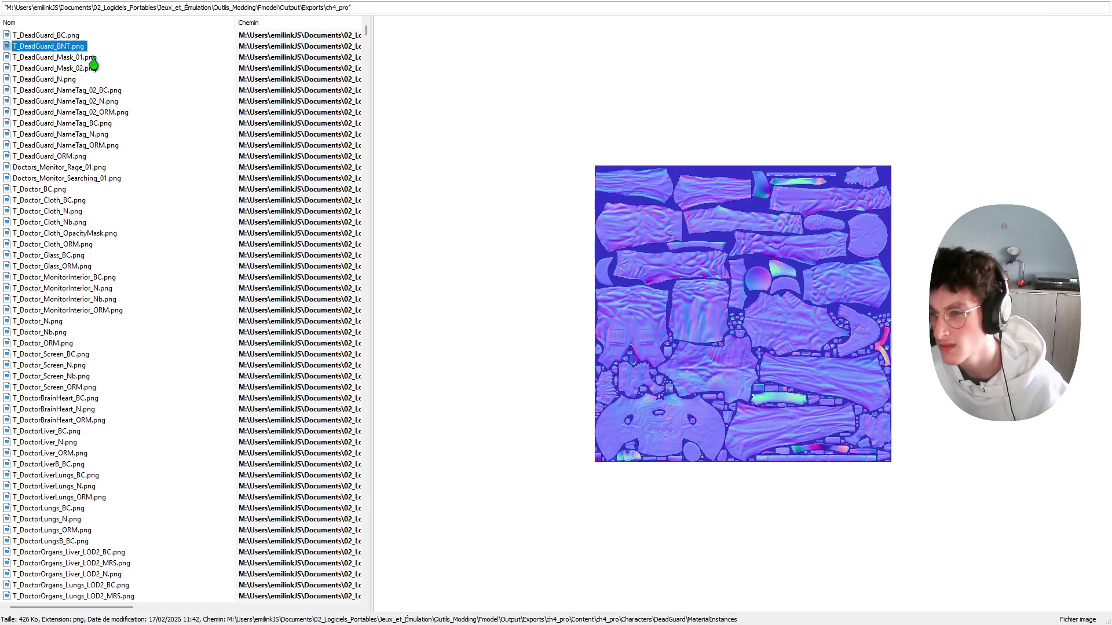
pyautogui.hotkey('ctrl', 'shift', '3')
pyautogui.hotkey('ctrl', 'shift', '6')
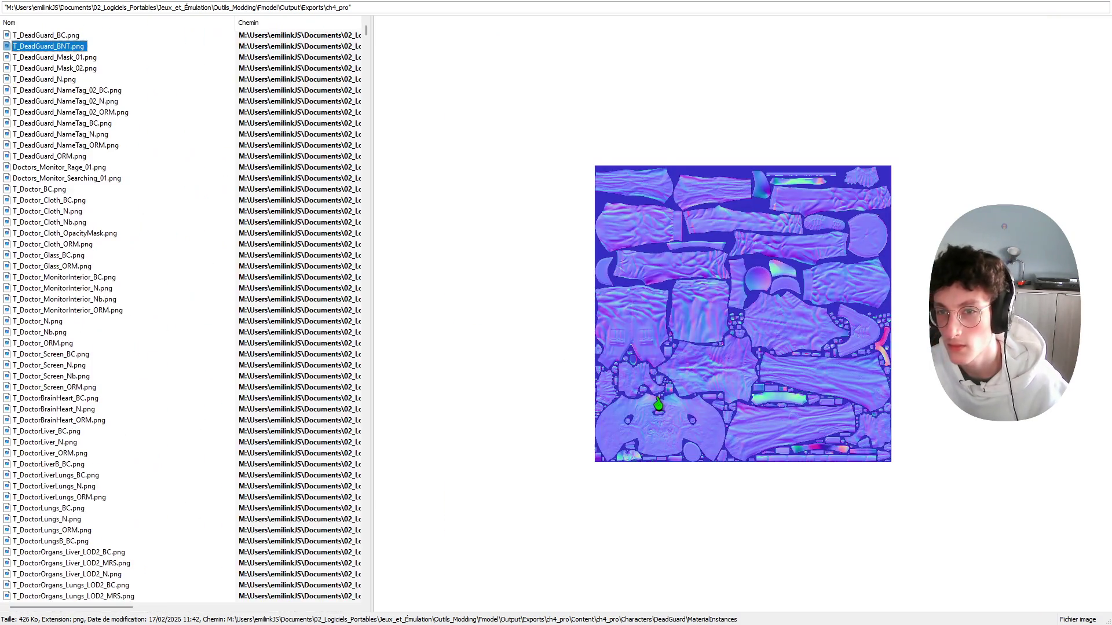
pyautogui.hotkey('ctrl', 'shift', '3')
pyautogui.hotkey('ctrl', 'shift', '1')
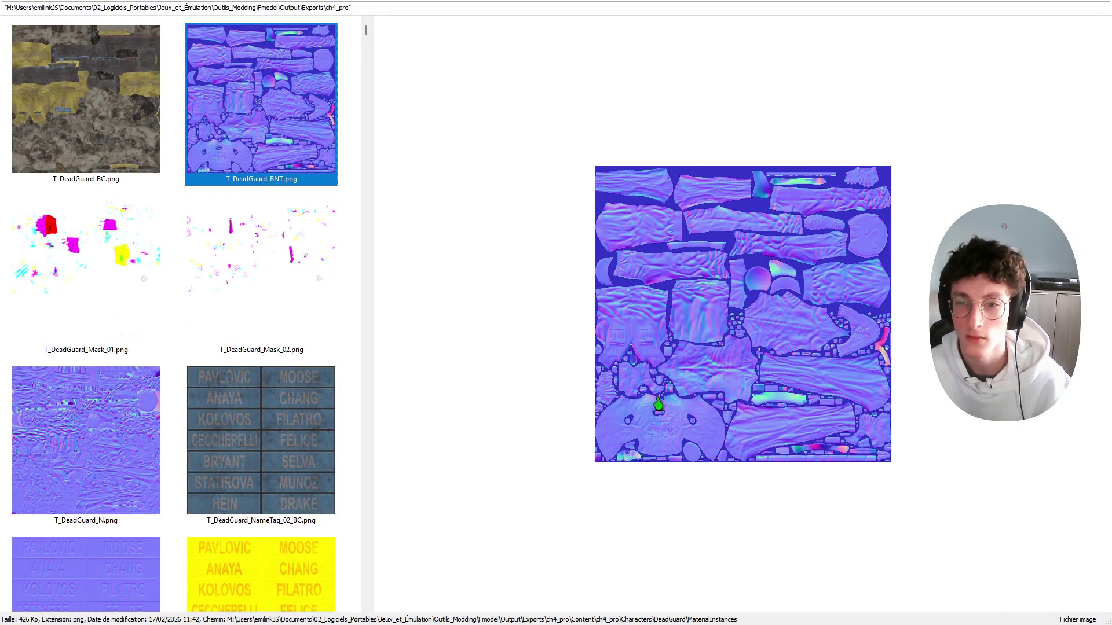
# Step: Compare T_DeadGuard_BNT with the neighbouring DeadGuard mask texture
pyautogui.keyDown('ctrl'); pyautogui.scroll(-3, 325, 351); pyautogui.keyUp('ctrl')
pyautogui.keyDown('ctrl'); pyautogui.scroll(-3, 321, 372); pyautogui.keyUp('ctrl')
pyautogui.keyDown('ctrl'); pyautogui.scroll(2, 320, 372); pyautogui.keyUp('ctrl')
pyautogui.keyDown('ctrl'); pyautogui.scroll(2, 322, 367); pyautogui.keyUp('ctrl')
pyautogui.press('Down')
pyautogui.press('Up')
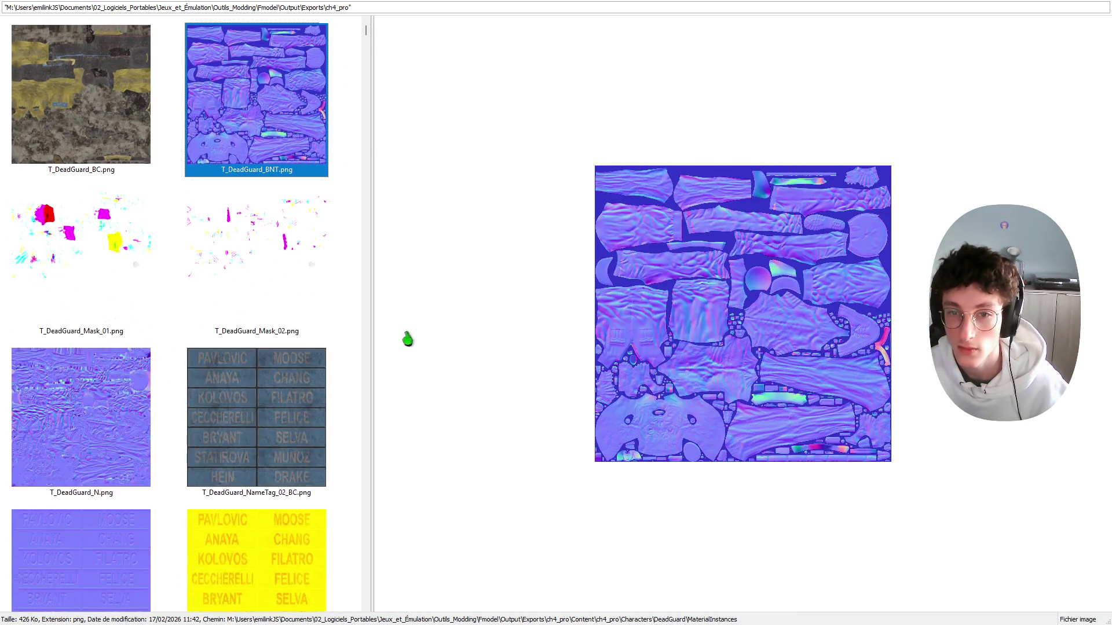
pyautogui.keyDown('ctrl'); pyautogui.scroll(-1, 324, 341); pyautogui.keyUp('ctrl')
pyautogui.keyDown('ctrl'); pyautogui.scroll(-4, 325, 340); pyautogui.keyUp('ctrl')
pyautogui.keyDown('ctrl'); pyautogui.scroll(3, 327, 344); pyautogui.keyUp('ctrl')
pyautogui.keyDown('ctrl'); pyautogui.scroll(-3, 328, 345); pyautogui.keyUp('ctrl')
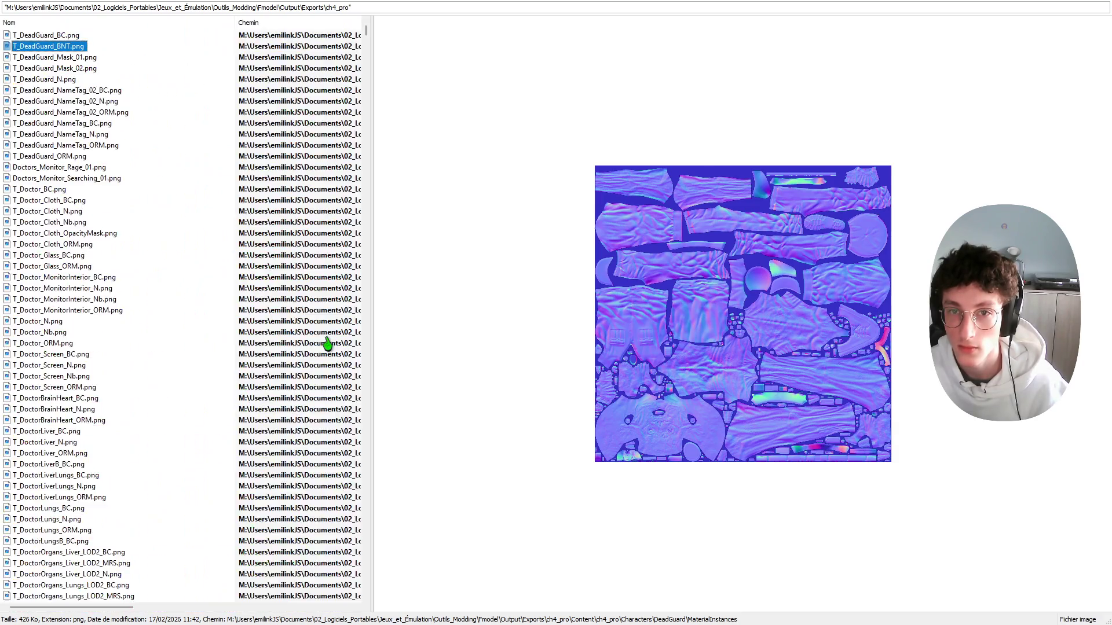
# Step: Select T_DeadGuard_BNT, Mask_01, Mask_02 and N, and delete those four textures
pyautogui.hotkey('shift', 'Down')
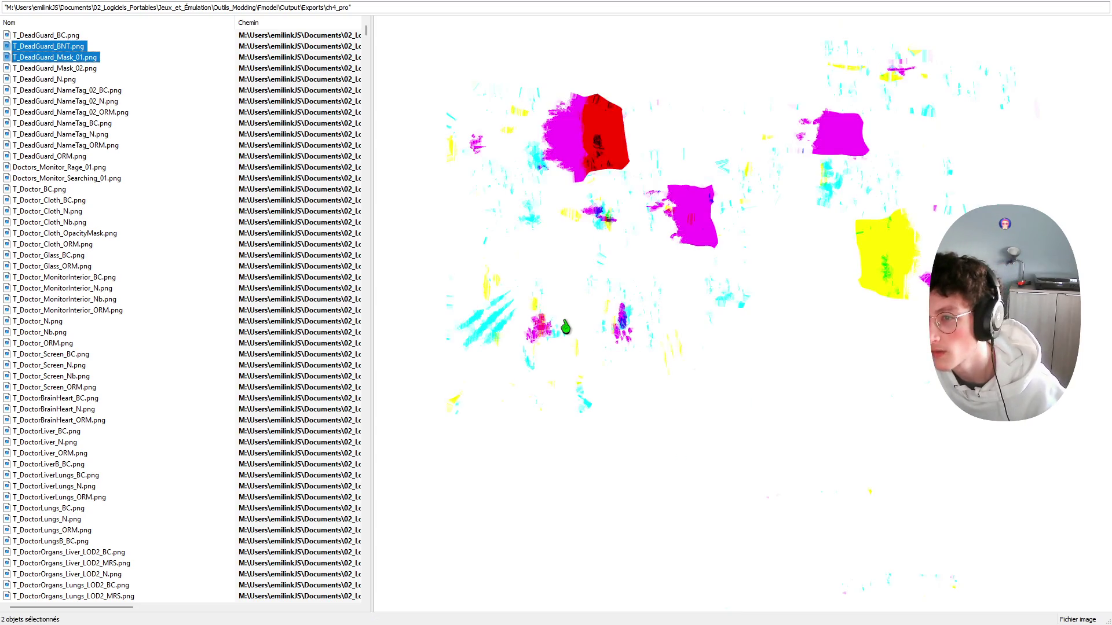
pyautogui.hotkey('shift', 'Down')
pyautogui.hotkey('shift', 'Down')
pyautogui.hotkey('shift', 'Down')
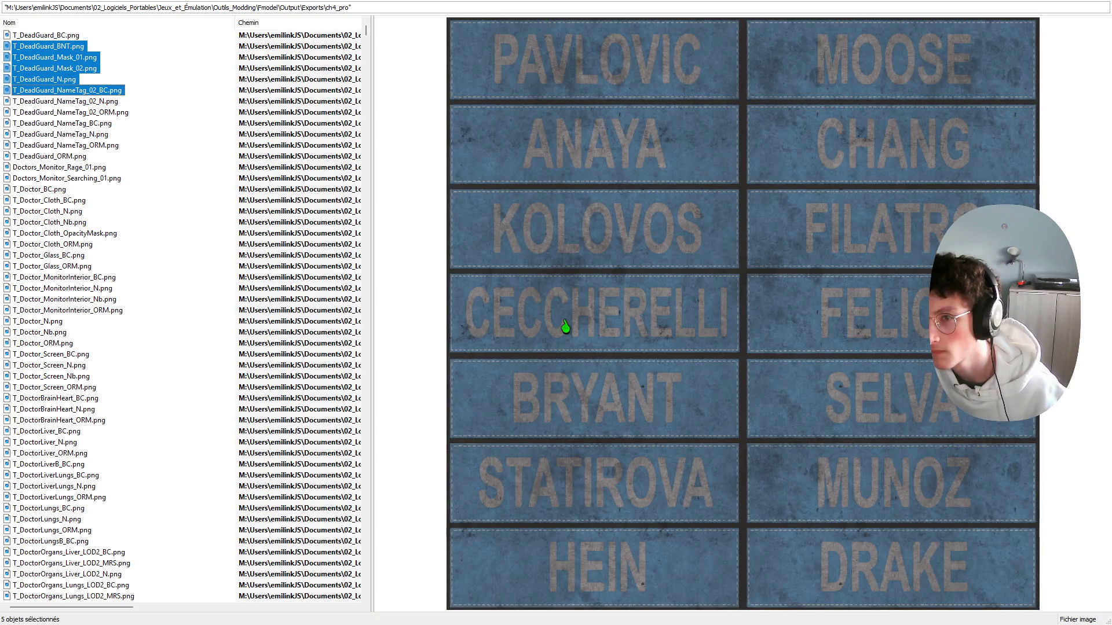
pyautogui.hotkey('shift', 'Up')
pyautogui.press('Delete')
pyautogui.press('Down')
# Step: Check the kept NameTag_02_N and NameTag_BC textures in the preview
pyautogui.press('Down')
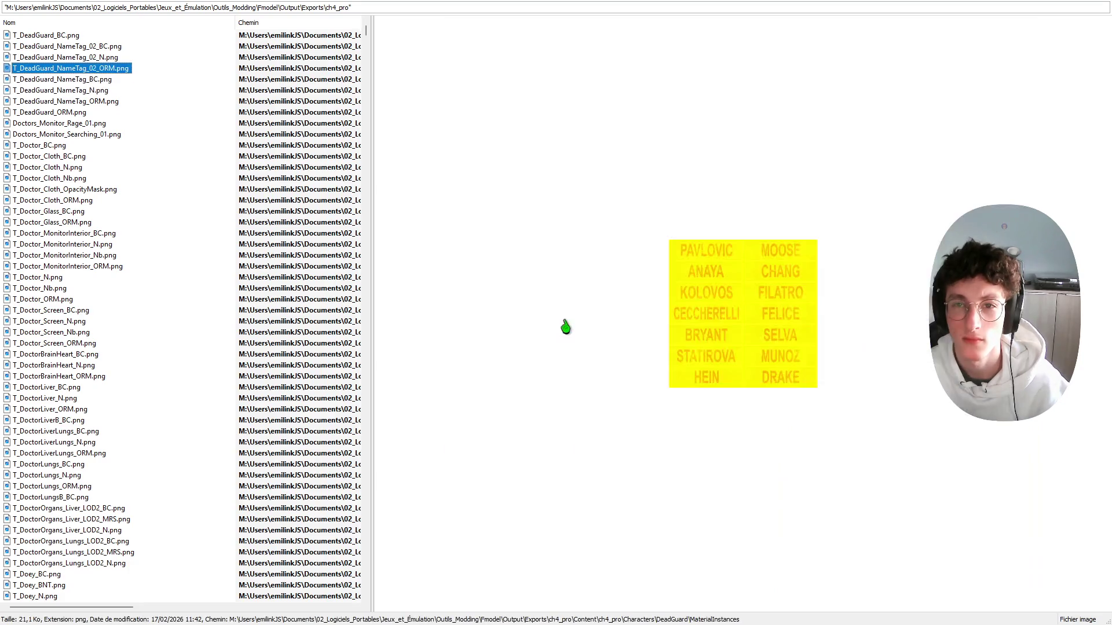
pyautogui.press('Up')
pyautogui.press('Down')
pyautogui.press('Down')
pyautogui.press('Down')
pyautogui.press('Up')
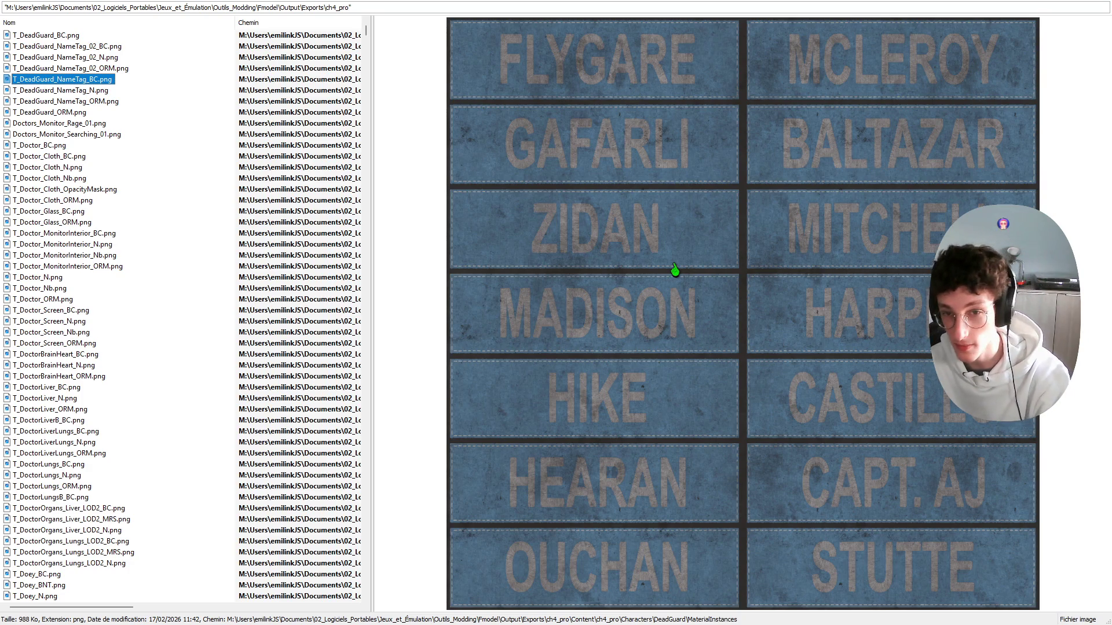
pyautogui.press('Down')
pyautogui.press('Down')
pyautogui.press('Down')
pyautogui.press('Down')
# Step: Delete the T_DeadGuard_ORM texture
pyautogui.press('Up')
pyautogui.hotkey('shift', 'Down')
pyautogui.hotkey('shift', 'Down')
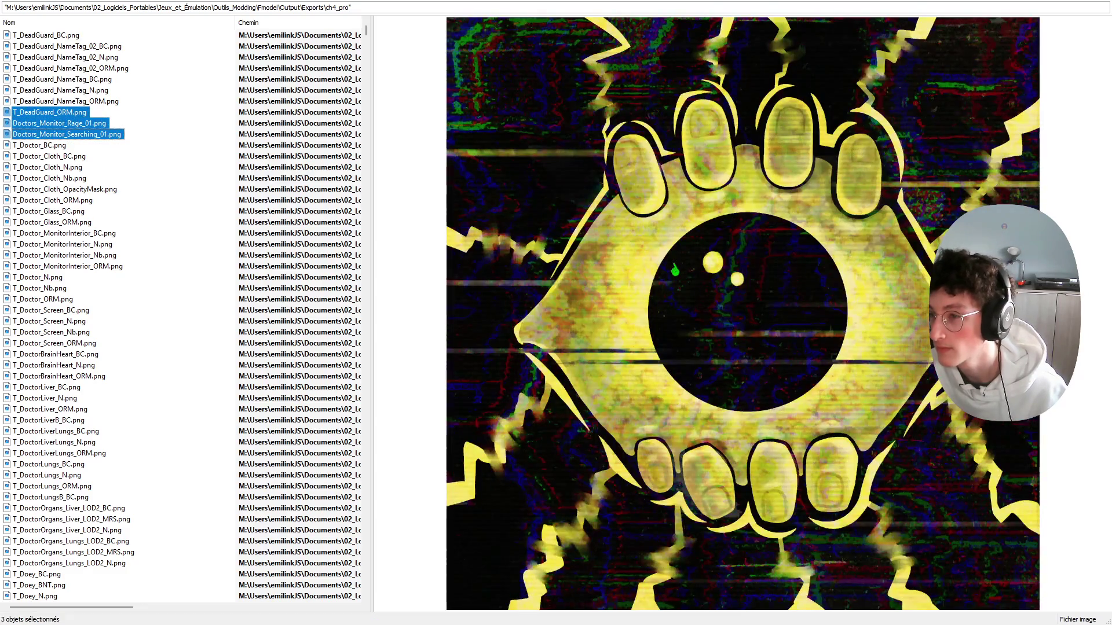
pyautogui.press('Delete')
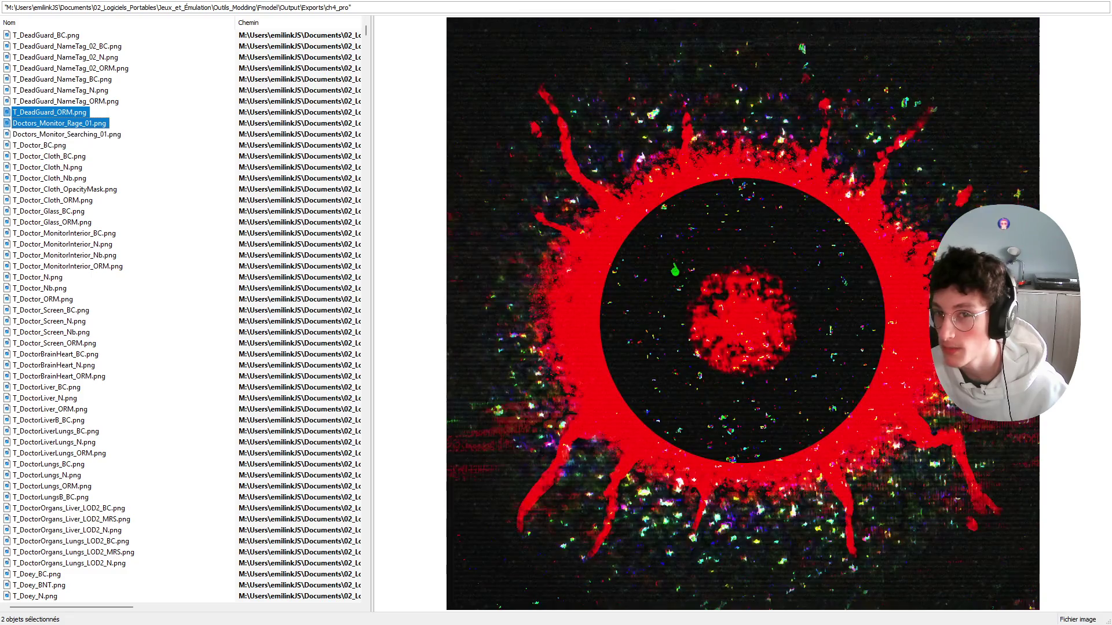
# Step: Delete the Doctors_Monitor_Rage and Doctors_Monitor_Searching textures
pyautogui.press('Down')
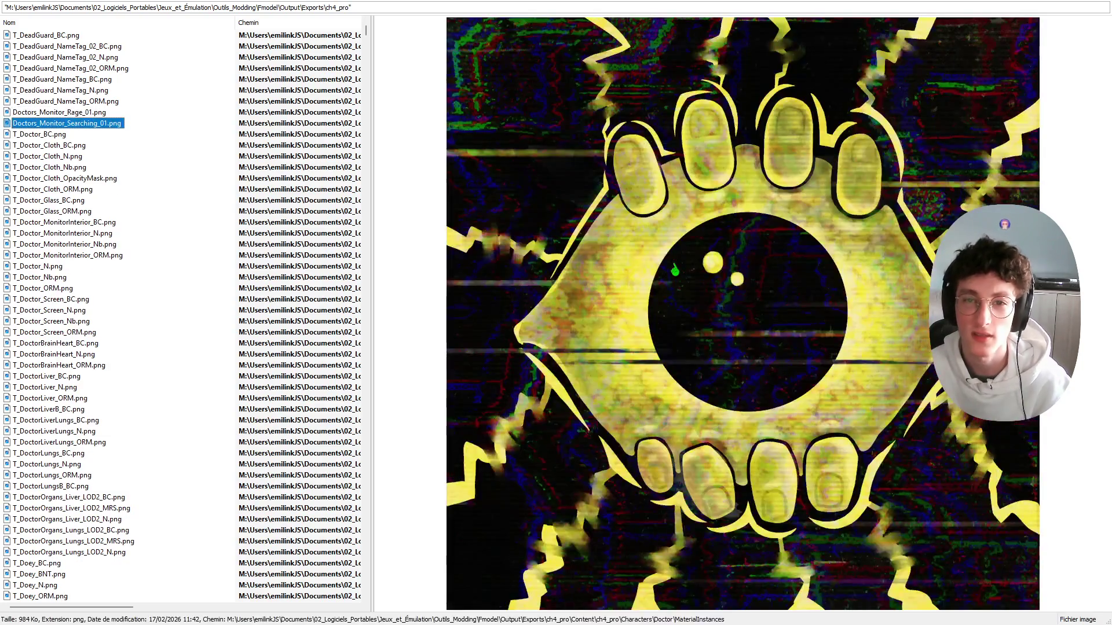
pyautogui.hotkey('shift', 'Down')
pyautogui.hotkey('shift', 'Down')
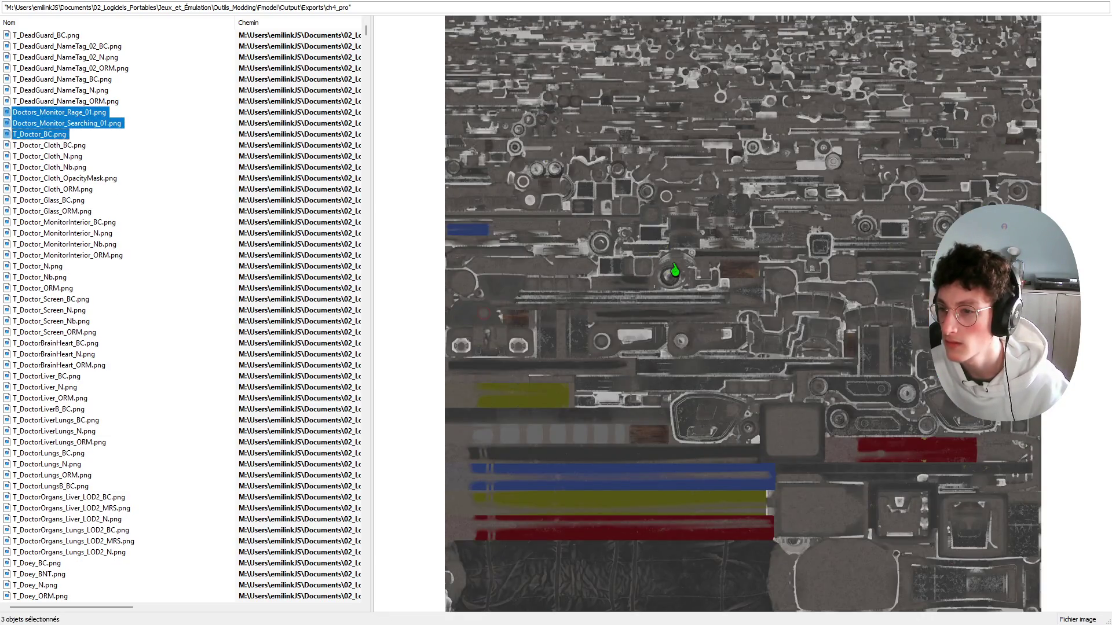
pyautogui.hotkey('shift', 'Up')
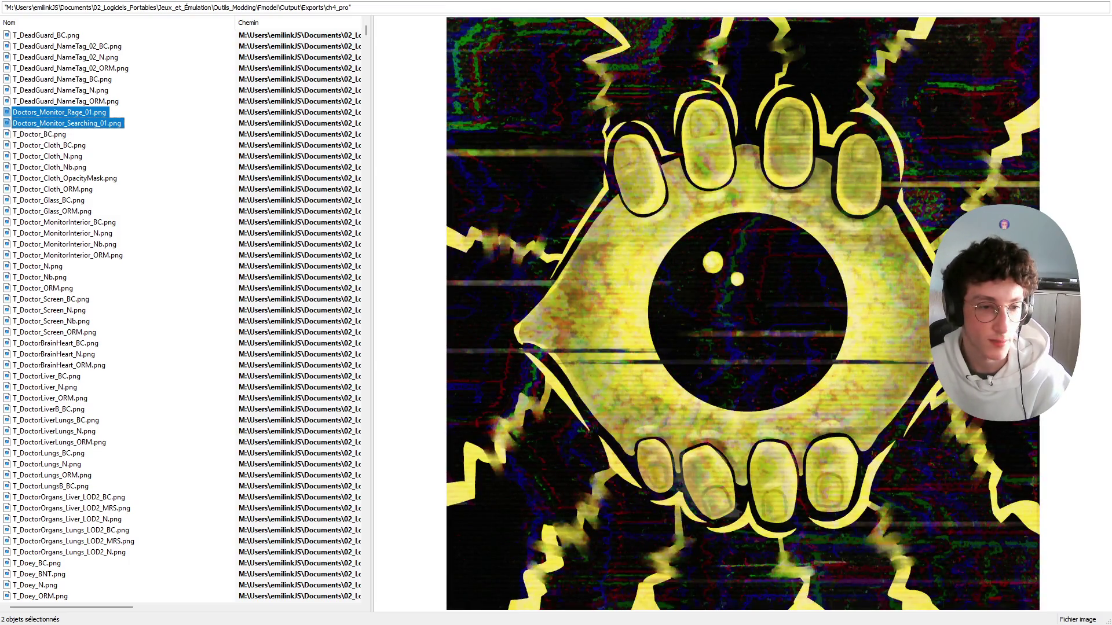
pyautogui.press('Delete')
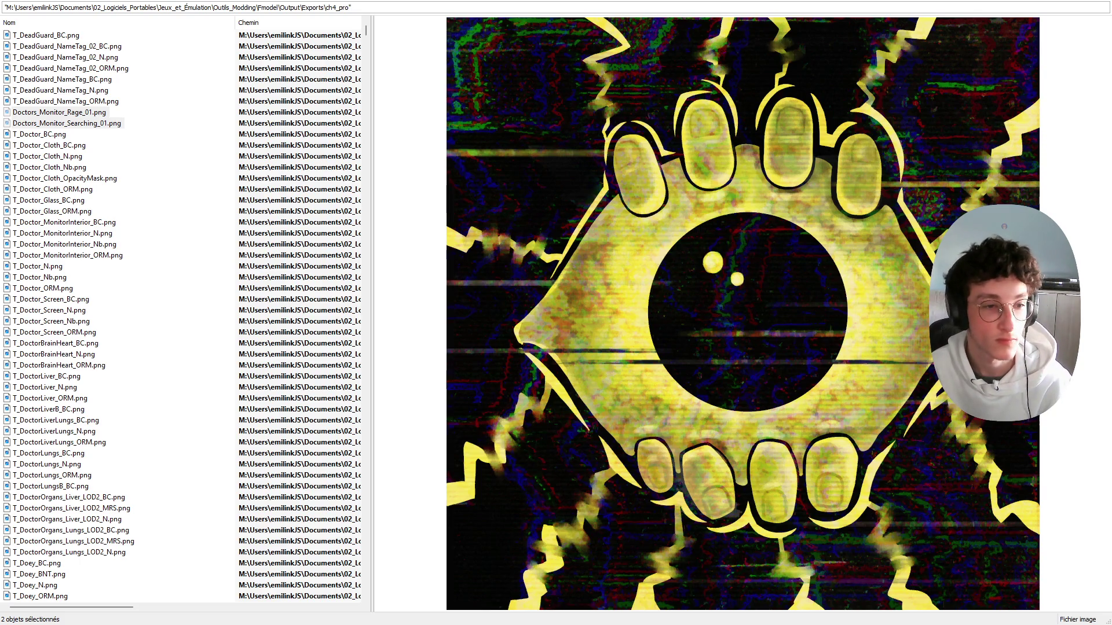
pyautogui.hotkey('alt', 'Tab')
pyautogui.press('Up')
pyautogui.press('Down')
pyautogui.press('Up')
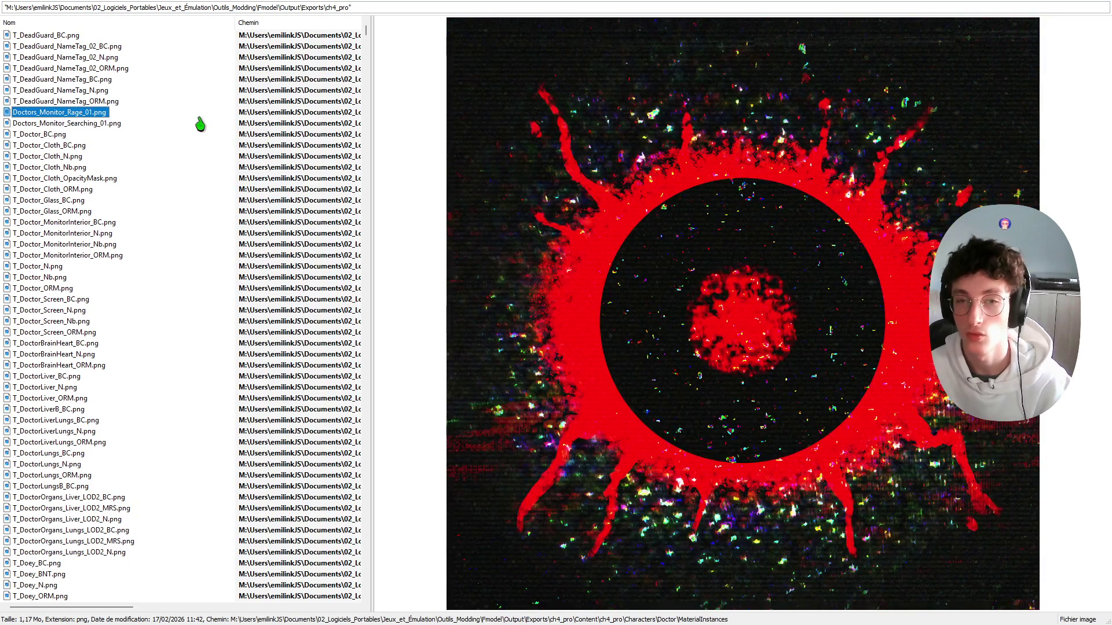
pyautogui.hotkey('shift', 'Down')
pyautogui.press('Delete')
pyautogui.press('Down')
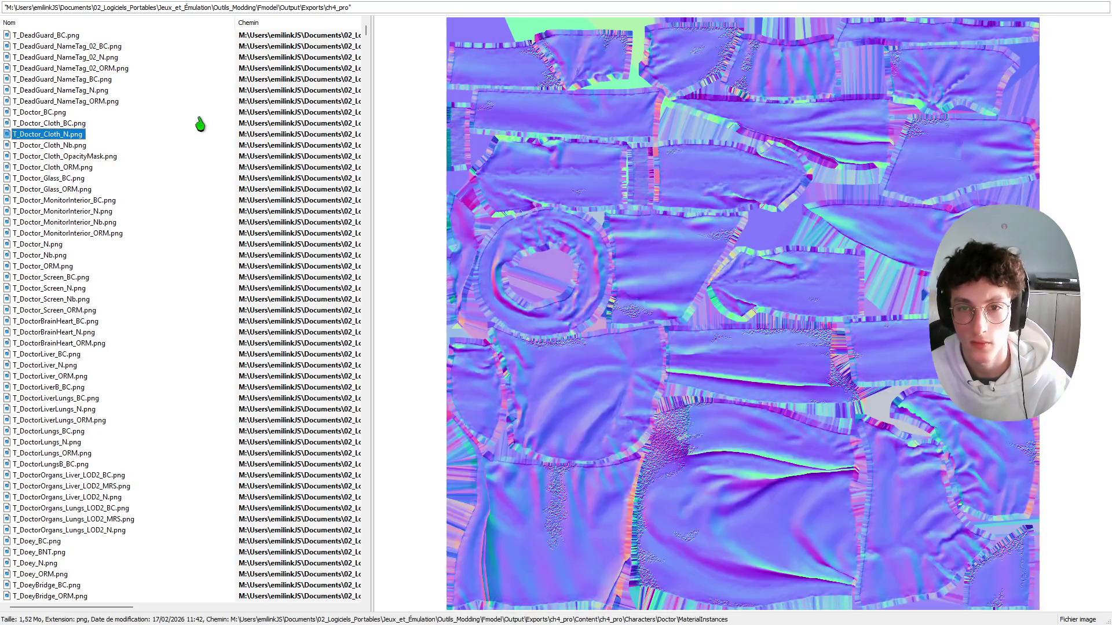
# Step: Select the Doctor textures from T_Doctor_BC down through the DoctorOrgans files
pyautogui.press('Up')
pyautogui.press('Up')
pyautogui.press('Down')
pyautogui.press('Up')
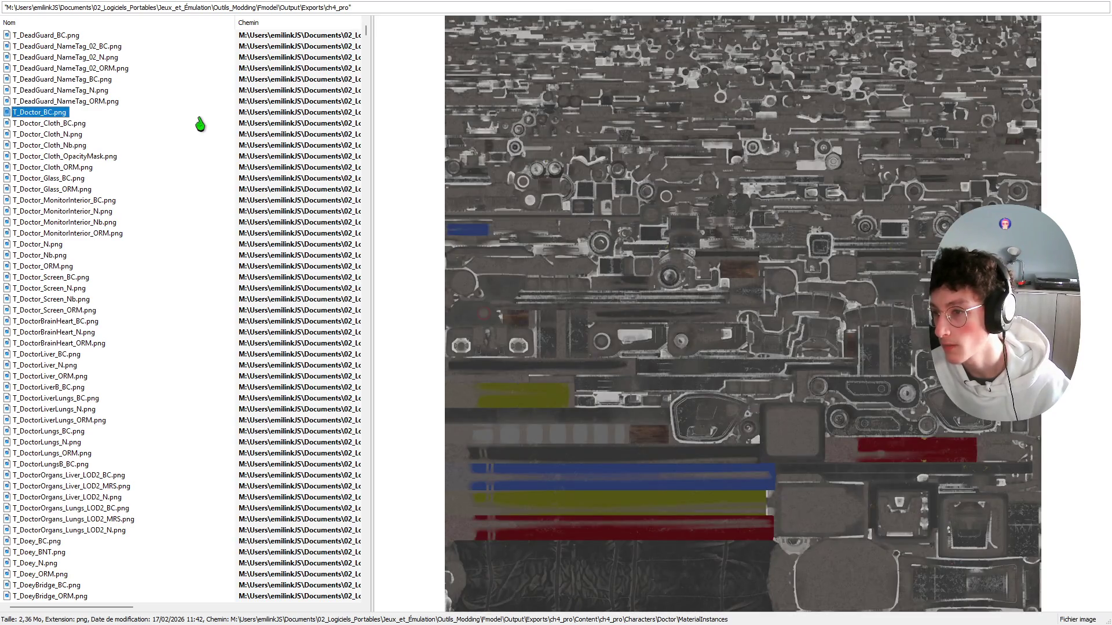
pyautogui.press('Up')
pyautogui.press('Down')
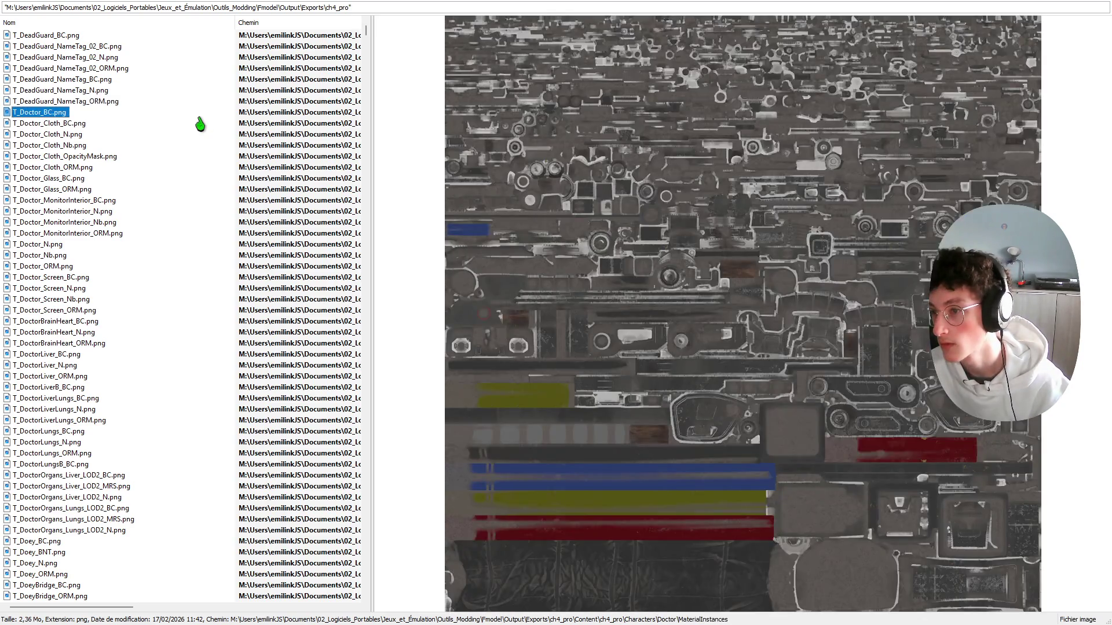
pyautogui.hotkey('shift', 'Down')
pyautogui.hotkey('shift', 'Down')
pyautogui.hotkey('shift', 'Down')
pyautogui.hotkey('shift', 'Down')
pyautogui.hotkey('shift', 'Down')
pyautogui.hotkey('shift', 'Down')
pyautogui.hotkey('shift', 'Down')
pyautogui.hotkey('shift', 'Down')
pyautogui.hotkey('shift', 'Down')
pyautogui.hotkey('shift', 'Down')
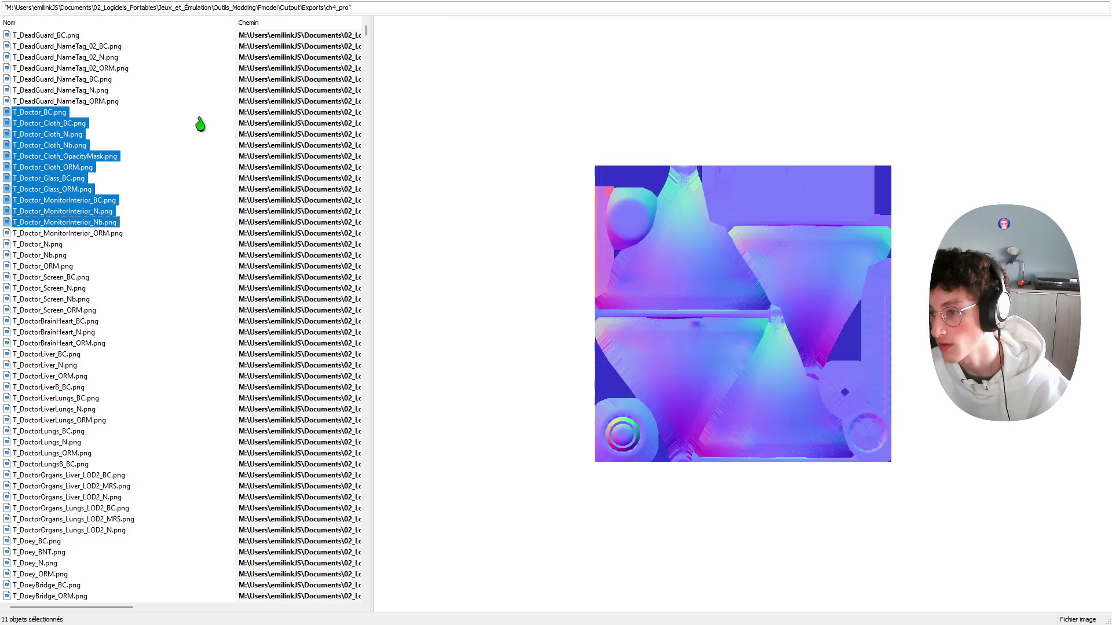
pyautogui.hotkey('shift', 'Down')
pyautogui.hotkey('shift', 'Down')
pyautogui.hotkey('shift', 'Down')
pyautogui.hotkey('shift', 'Down')
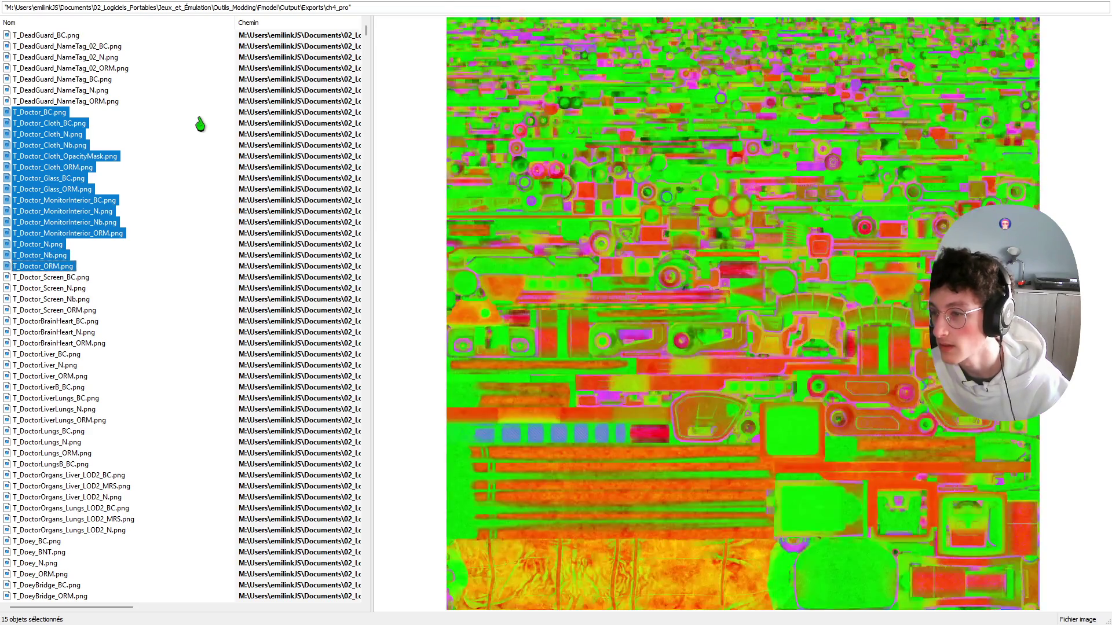
pyautogui.hotkey('shift', 'Down')
pyautogui.hotkey('shift', 'Down')
pyautogui.hotkey('shift', 'Down')
pyautogui.hotkey('shift', 'Down')
pyautogui.hotkey('shift', 'Down')
pyautogui.hotkey('shift', 'Down')
pyautogui.hotkey('shift', 'Down')
pyautogui.hotkey('shift', 'Down')
pyautogui.hotkey('shift', 'Down')
pyautogui.hotkey('shift', 'Down')
pyautogui.hotkey('shift', 'Down')
pyautogui.hotkey('shift', 'Down')
pyautogui.hotkey('shift', 'Down')
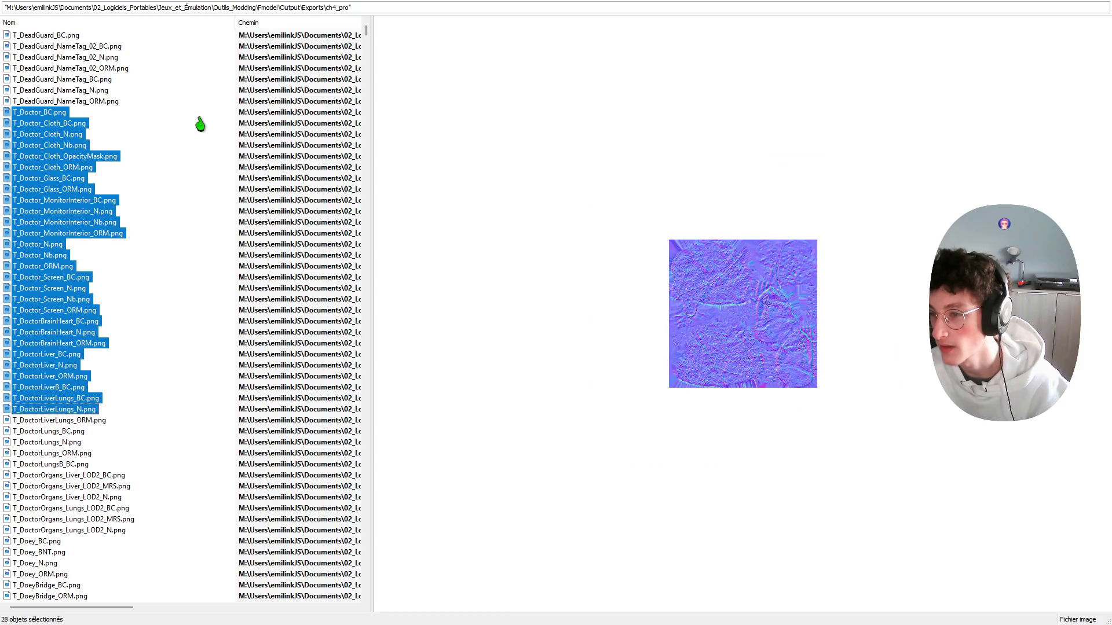
pyautogui.hotkey('shift', 'Down')
pyautogui.hotkey('shift', 'Down')
pyautogui.hotkey('shift', 'Down')
pyautogui.hotkey('shift', 'Down')
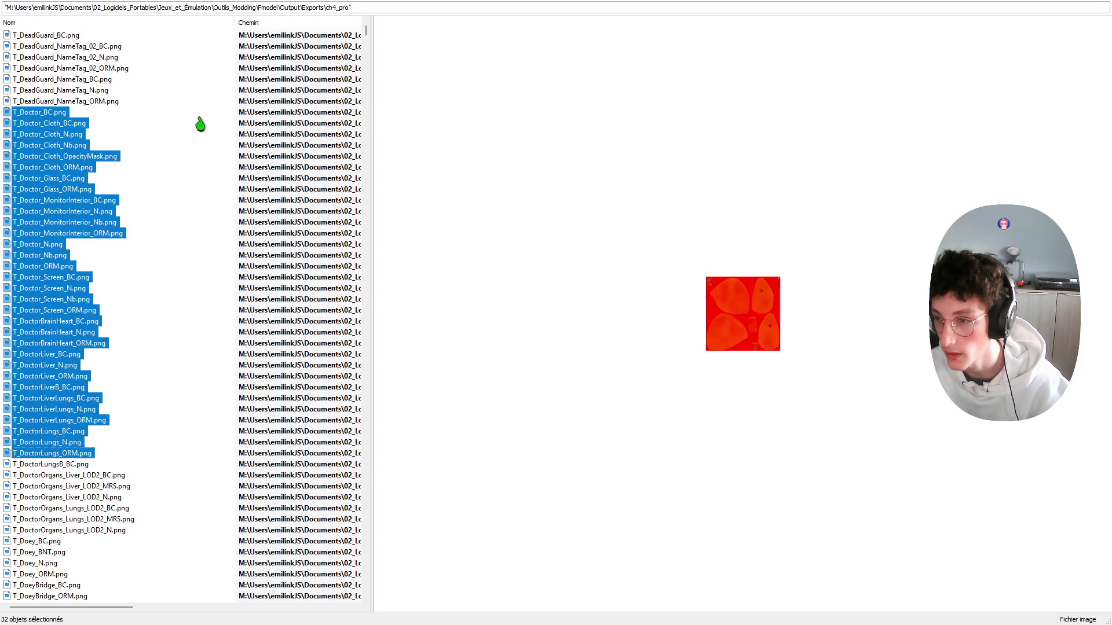
pyautogui.hotkey('shift', 'Down')
pyautogui.hotkey('shift', 'Down')
pyautogui.hotkey('shift', 'Down')
pyautogui.hotkey('shift', 'Down')
pyautogui.hotkey('shift', 'Down')
pyautogui.hotkey('shift', 'Down')
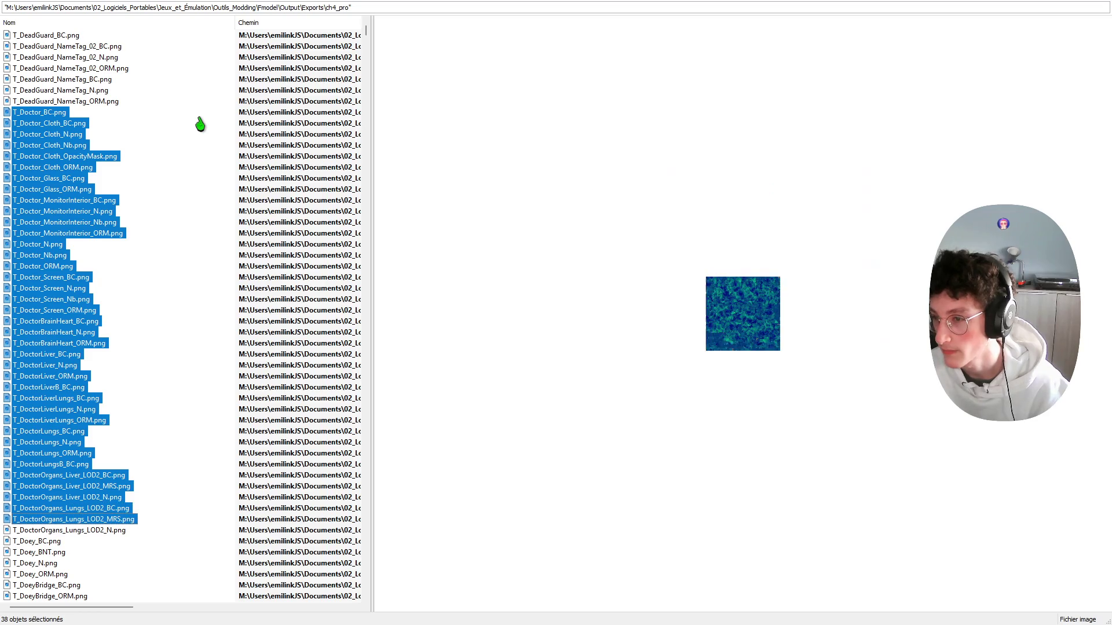
pyautogui.hotkey('shift', 'Down')
# Step: Extend the selection through the Doey textures, trimming it back to 41 files
pyautogui.hotkey('shift', 'Down')
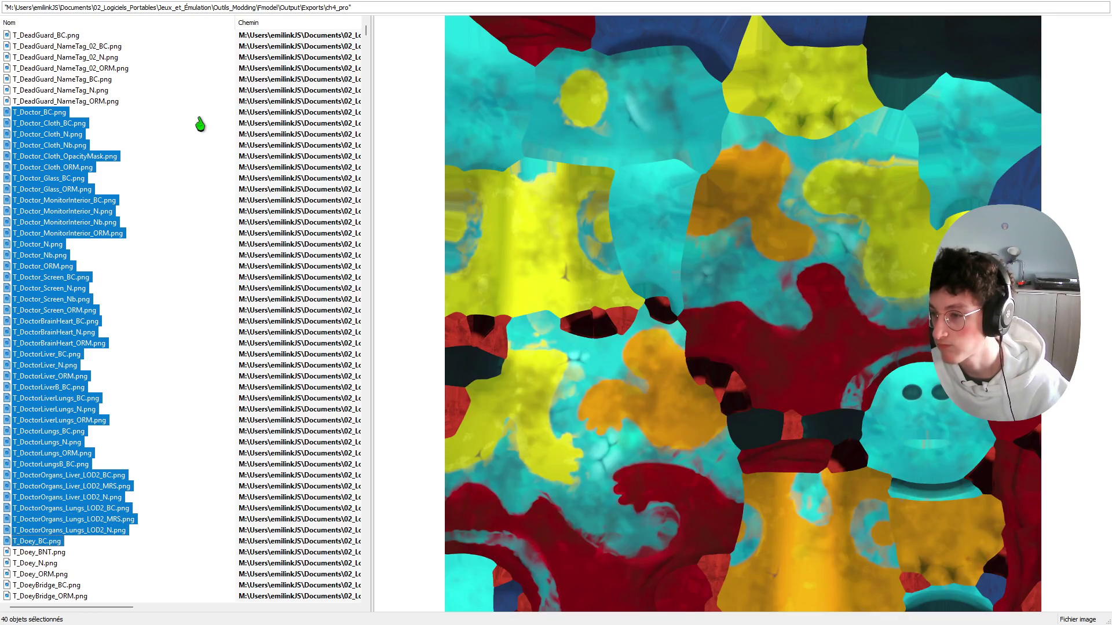
pyautogui.hotkey('shift', 'Down')
pyautogui.hotkey('shift', 'Down')
pyautogui.hotkey('shift', 'Down')
pyautogui.hotkey('shift', 'Down')
pyautogui.hotkey('shift', 'Down')
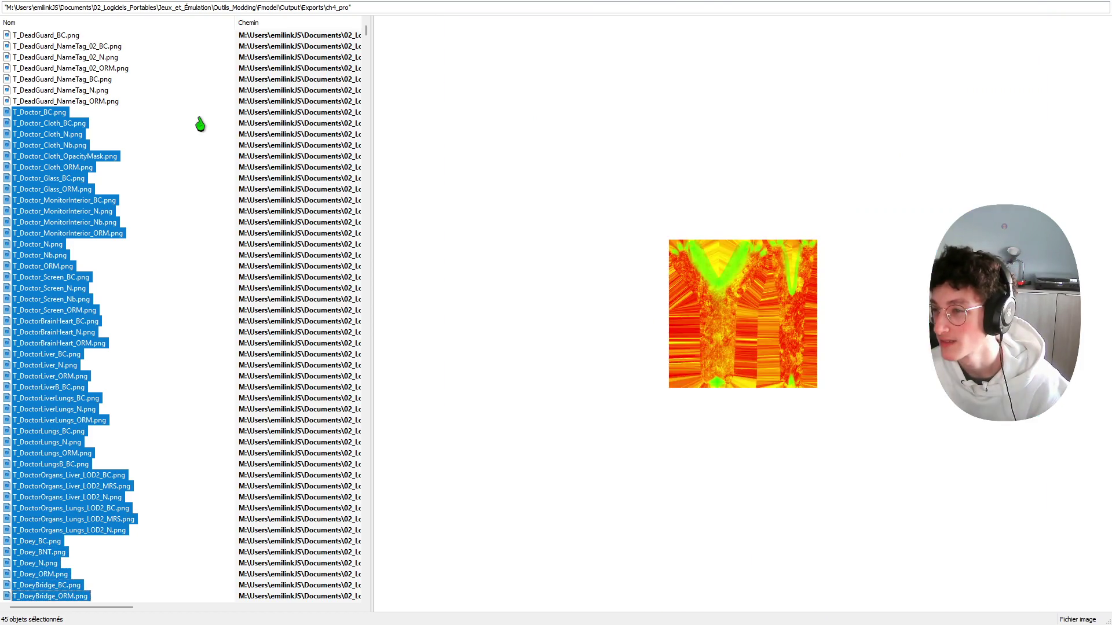
pyautogui.hotkey('shift', 'Down')
pyautogui.hotkey('shift', 'Down')
pyautogui.hotkey('shift', 'Down')
pyautogui.hotkey('shift', 'Down')
pyautogui.hotkey('shift', 'Down')
pyautogui.hotkey('shift', 'Down')
pyautogui.hotkey('shift', 'Down')
pyautogui.hotkey('shift', 'Down')
pyautogui.hotkey('shift', 'Down')
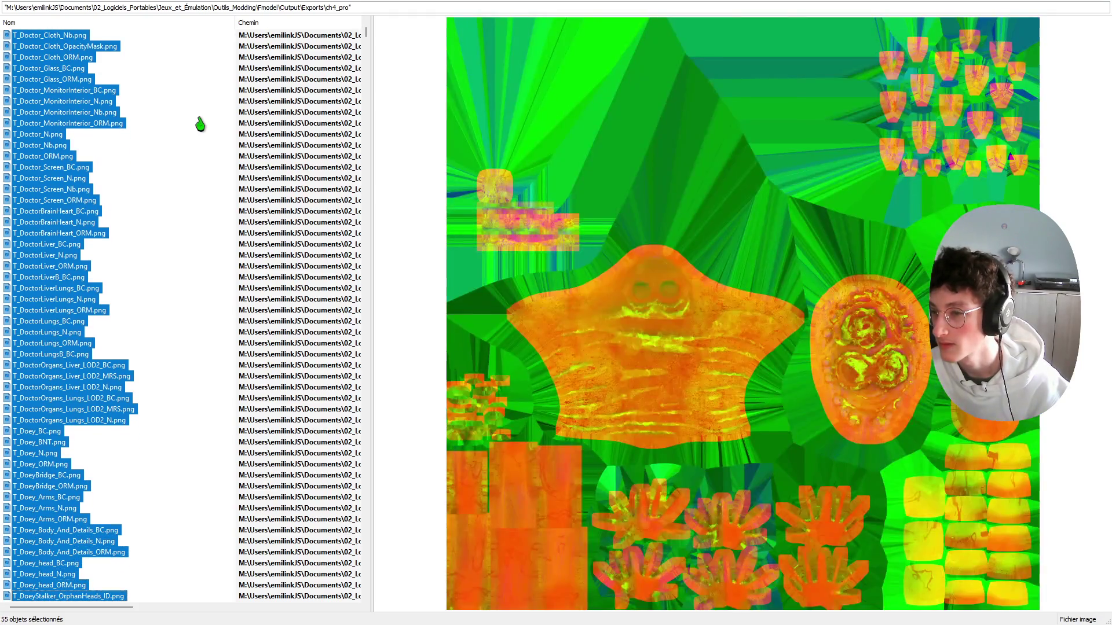
pyautogui.hotkey('shift', 'Down')
pyautogui.hotkey('shift', 'Down')
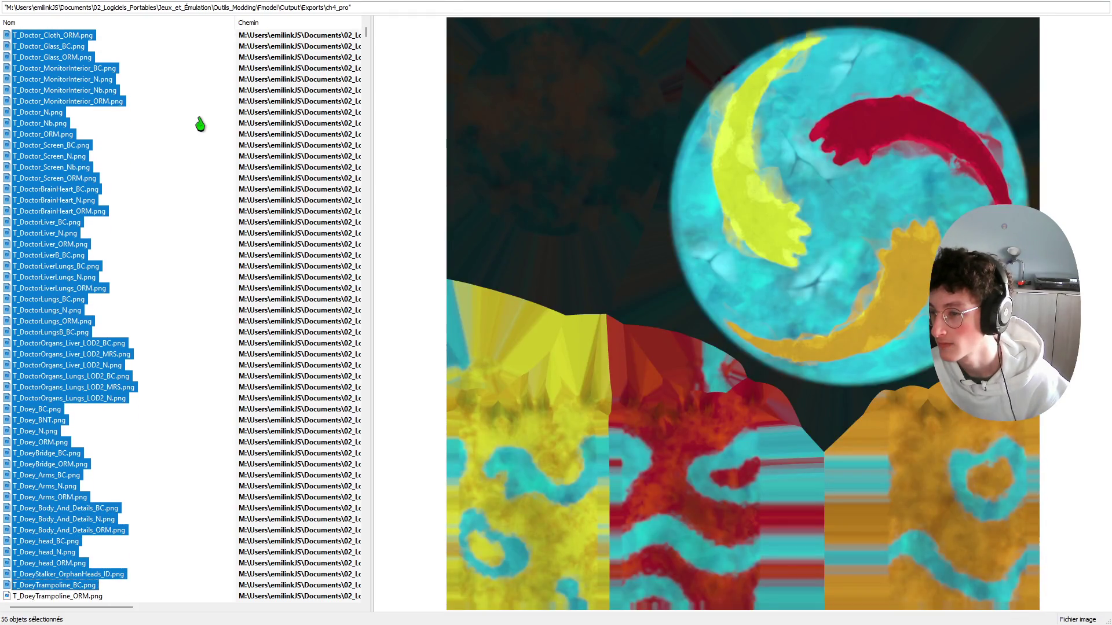
pyautogui.hotkey('shift', 'Down')
pyautogui.hotkey('shift', 'Down')
pyautogui.hotkey('shift', 'Down')
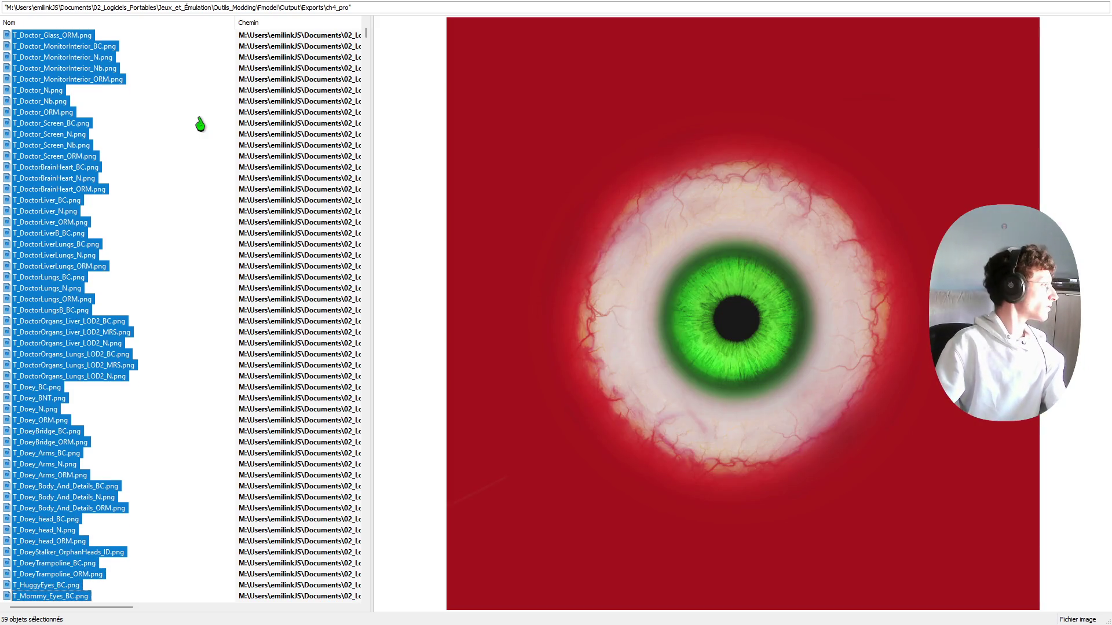
pyautogui.hotkey('shift', 'pagedown')
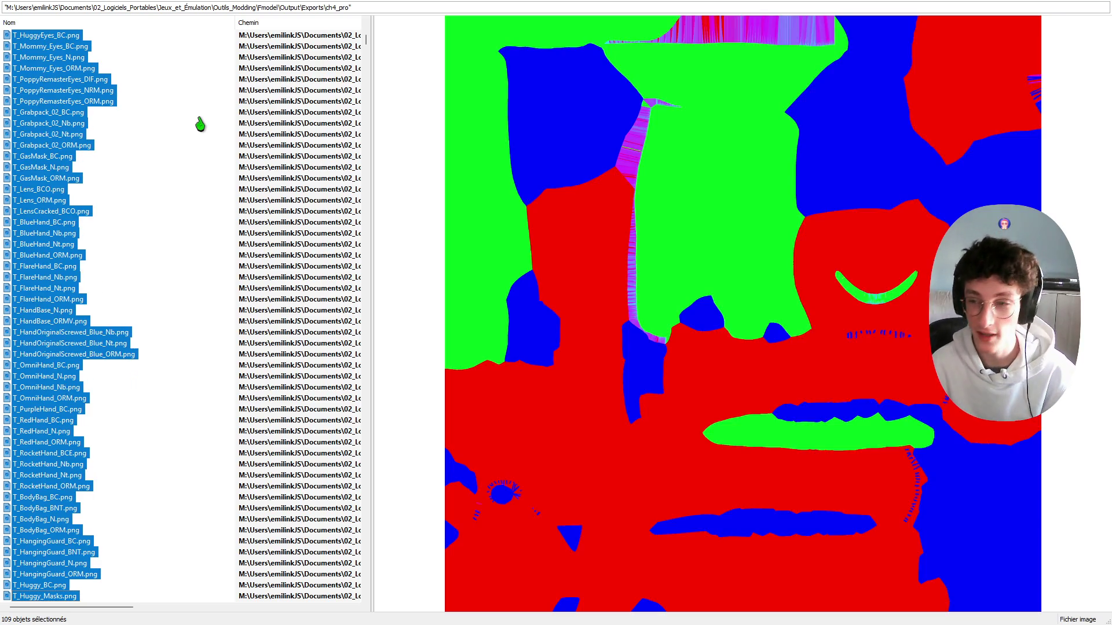
pyautogui.hotkey('shift', 'Down')
pyautogui.hotkey('shift', 'Down')
pyautogui.hotkey('shift', 'Down')
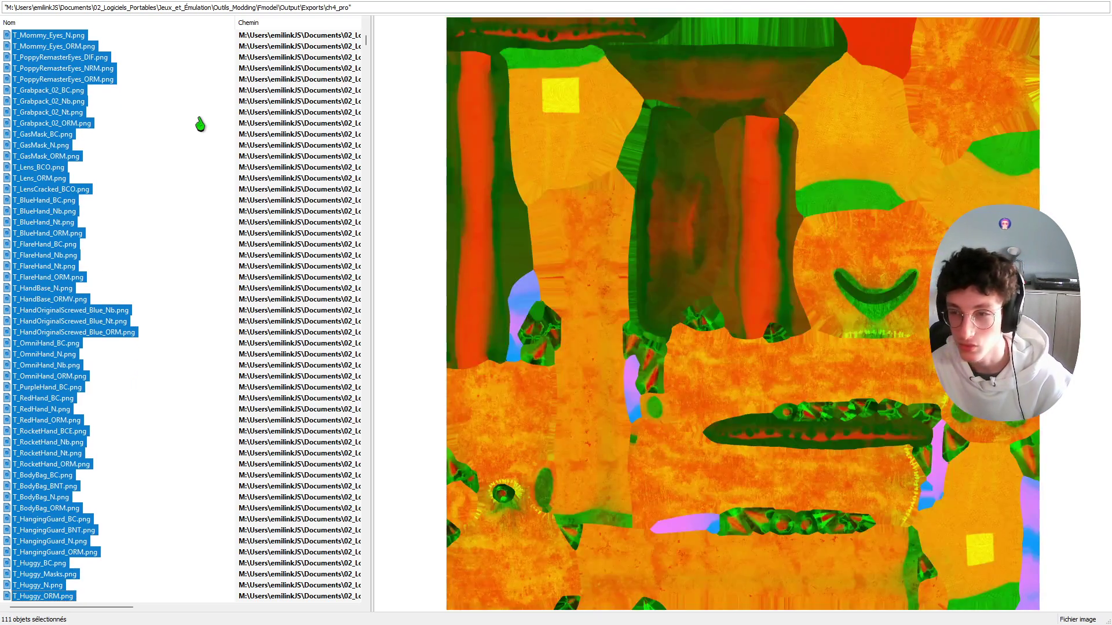
pyautogui.hotkey('shift', 'Down')
pyautogui.hotkey('shift', 'Down')
pyautogui.hotkey('shift', 'Down')
pyautogui.hotkey('shift', 'Up')
pyautogui.hotkey('shift', 'Up')
pyautogui.hotkey('shift', 'Up')
pyautogui.hotkey('shift', 'Up')
pyautogui.hotkey('shift', 'Up')
pyautogui.hotkey('shift', 'Up')
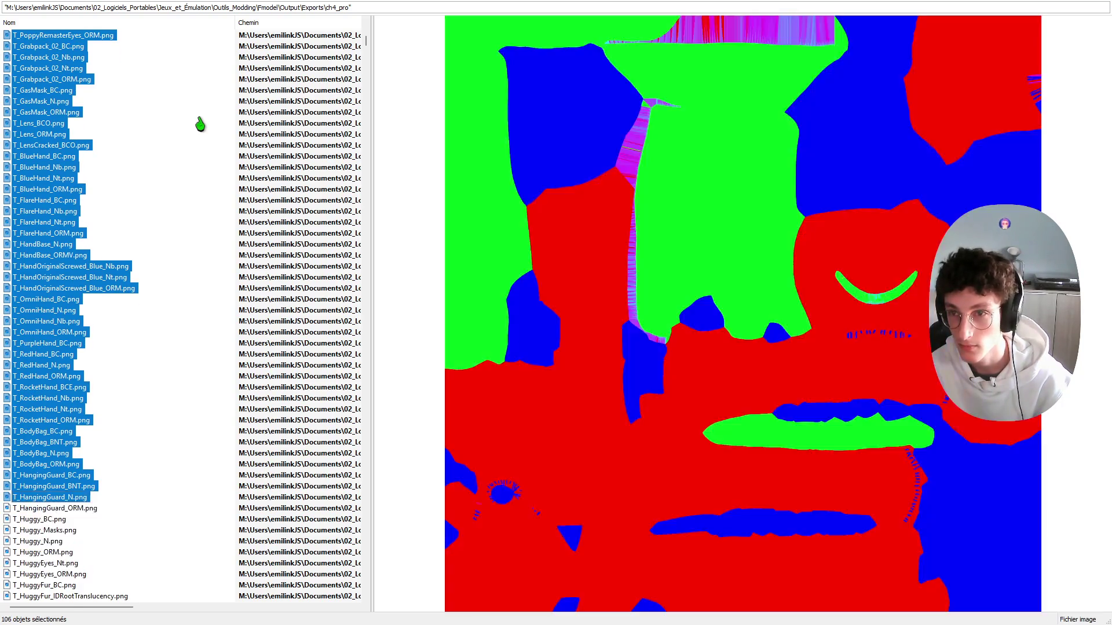
pyautogui.hotkey('shift', 'Up')
pyautogui.hotkey('shift', 'Up')
pyautogui.hotkey('shift', 'Up')
pyautogui.hotkey('shift', 'Up')
pyautogui.hotkey('shift', 'Up')
pyautogui.hotkey('shift', 'Up')
pyautogui.hotkey('shift', 'Up')
pyautogui.hotkey('shift', 'Up')
pyautogui.hotkey('shift', 'Up')
pyautogui.hotkey('shift', 'Up')
pyautogui.hotkey('shift', 'Up')
pyautogui.hotkey('shift', 'Up')
pyautogui.hotkey('shift', 'Up')
pyautogui.hotkey('shift', 'Up')
pyautogui.hotkey('shift', 'Up')
pyautogui.hotkey('shift', 'Down')
pyautogui.hotkey('shift', 'Down')
pyautogui.hotkey('shift', 'Down')
pyautogui.hotkey('shift', 'Down')
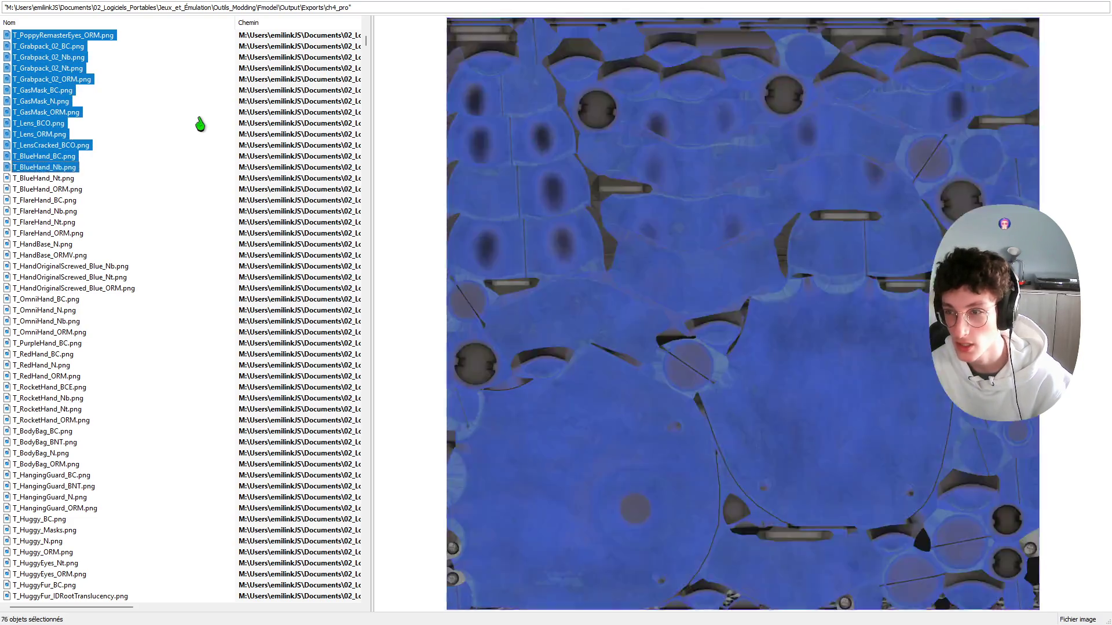
pyautogui.hotkey('shift', 'Down')
pyautogui.hotkey('shift', 'Down')
pyautogui.hotkey('shift', 'Down')
pyautogui.hotkey('shift', 'Up')
pyautogui.hotkey('shift', 'Up')
pyautogui.hotkey('shift', 'Up')
pyautogui.hotkey('shift', 'Up')
pyautogui.hotkey('shift', 'Up')
pyautogui.hotkey('shift', 'Up')
pyautogui.hotkey('shift', 'Up')
pyautogui.hotkey('shift', 'Up')
pyautogui.hotkey('shift', 'Up')
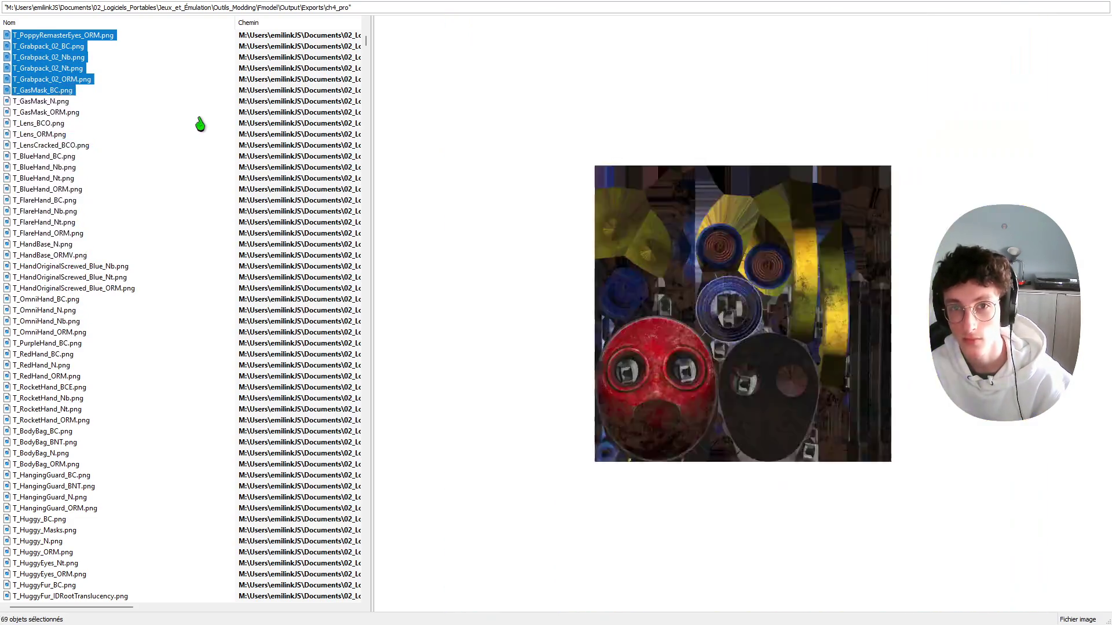
pyautogui.hotkey('shift', 'Up')
pyautogui.hotkey('shift', 'Up')
pyautogui.hotkey('shift', 'Up')
pyautogui.hotkey('shift', 'Up')
pyautogui.hotkey('shift', 'Up')
pyautogui.hotkey('shift', 'Up')
pyautogui.hotkey('shift', 'Up')
pyautogui.hotkey('shift', 'Up')
pyautogui.hotkey('shift', 'Up')
pyautogui.hotkey('shift', 'Up')
pyautogui.hotkey('shift', 'Up')
pyautogui.hotkey('shift', 'Up')
pyautogui.hotkey('shift', 'Up')
pyautogui.hotkey('shift', 'Up')
pyautogui.hotkey('shift', 'Up')
pyautogui.hotkey('shift', 'Up')
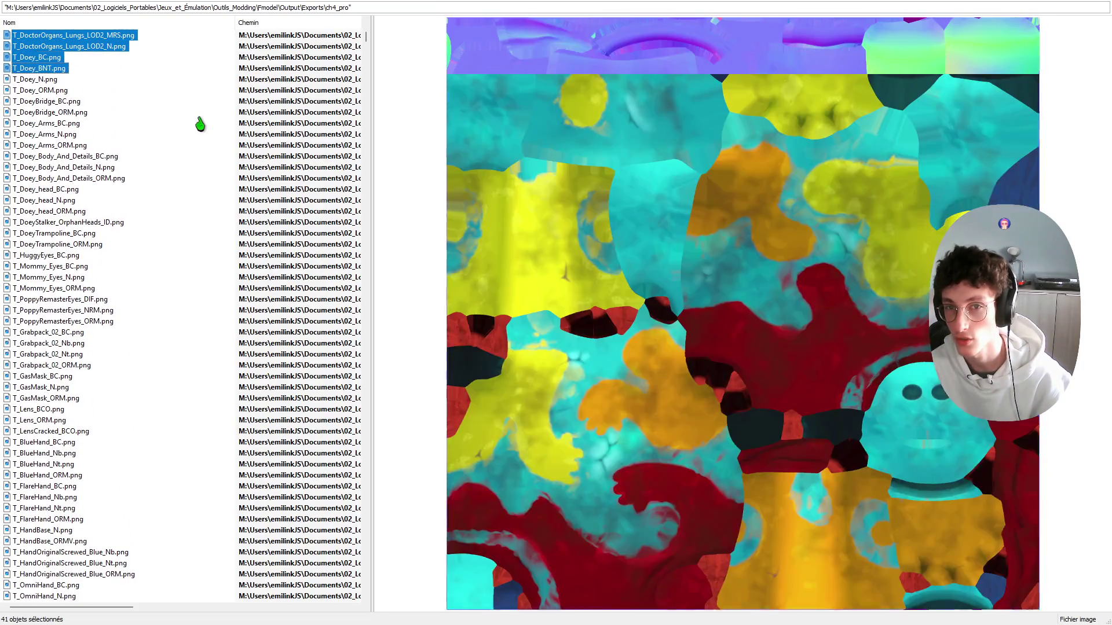
# Step: Extend the selection through the Doey arms, HuggyEyes, Grabpack, LensCracked and FlareHand_BC textures
pyautogui.scroll(8, 200, 124)
pyautogui.scroll(7, 199, 124)
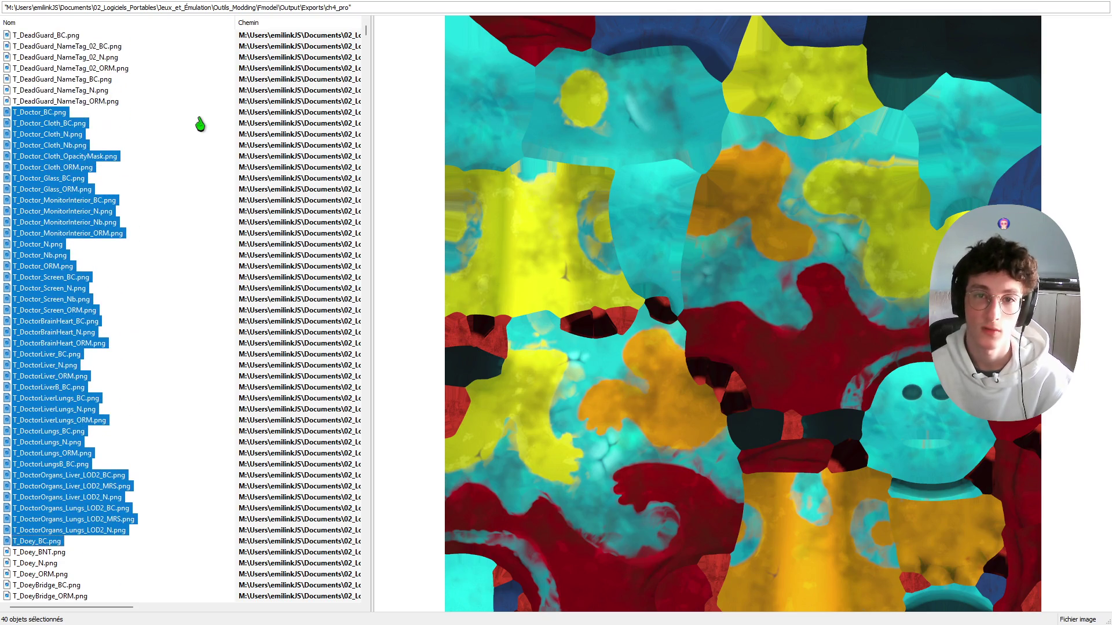
pyautogui.scroll(-7, 200, 125)
pyautogui.scroll(-4, 200, 125)
pyautogui.hotkey('shift', 'Down')
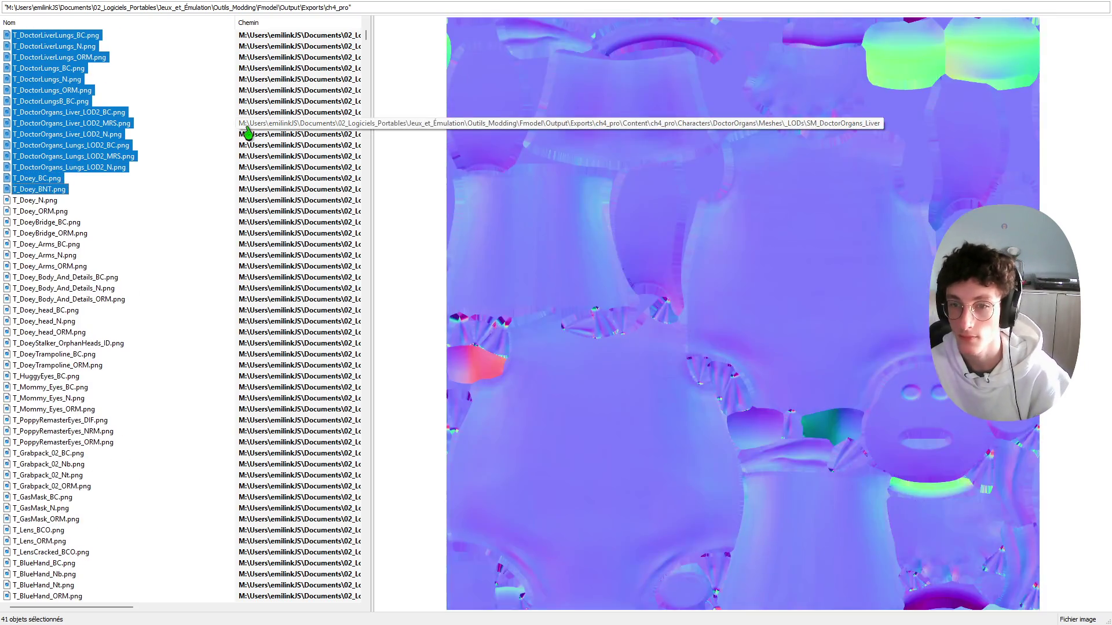
pyautogui.hotkey('shift', 'Down')
pyautogui.hotkey('shift', 'Down')
pyautogui.hotkey('shift', 'Down')
pyautogui.hotkey('shift', 'Down')
pyautogui.hotkey('shift', 'Down')
pyautogui.hotkey('shift', 'Down')
pyautogui.hotkey('shift', 'Down')
pyautogui.hotkey('shift', 'Down')
pyautogui.hotkey('shift', 'Down')
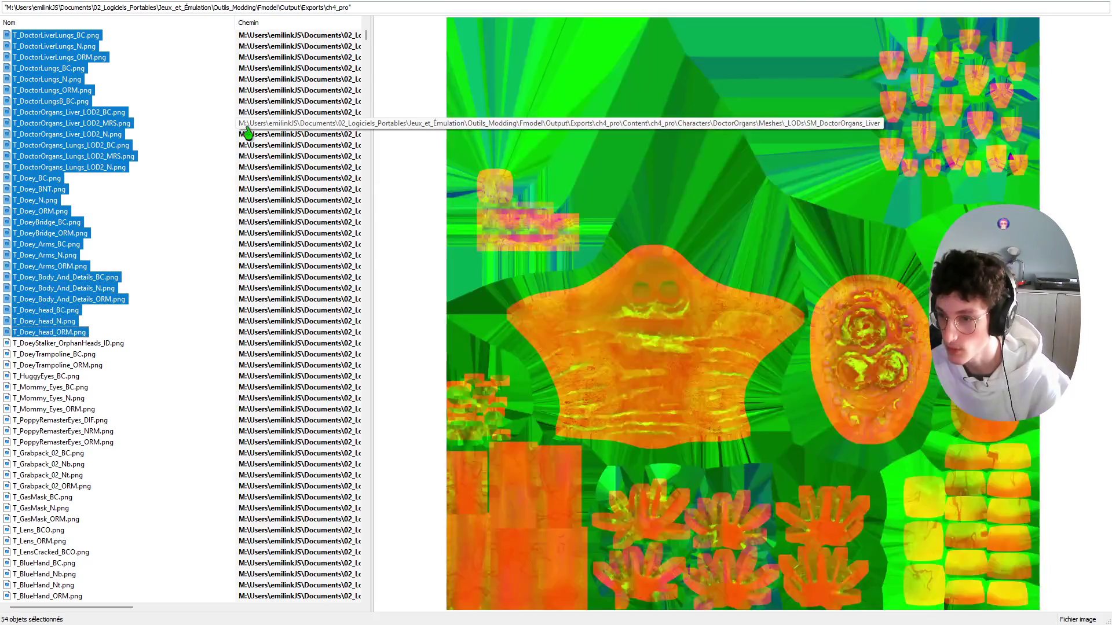
pyautogui.hotkey('shift', 'Down')
pyautogui.hotkey('shift', 'Down')
pyautogui.hotkey('shift', 'Down')
pyautogui.hotkey('shift', 'Down')
pyautogui.hotkey('shift', 'Down')
pyautogui.hotkey('shift', 'Down')
pyautogui.hotkey('shift', 'Down')
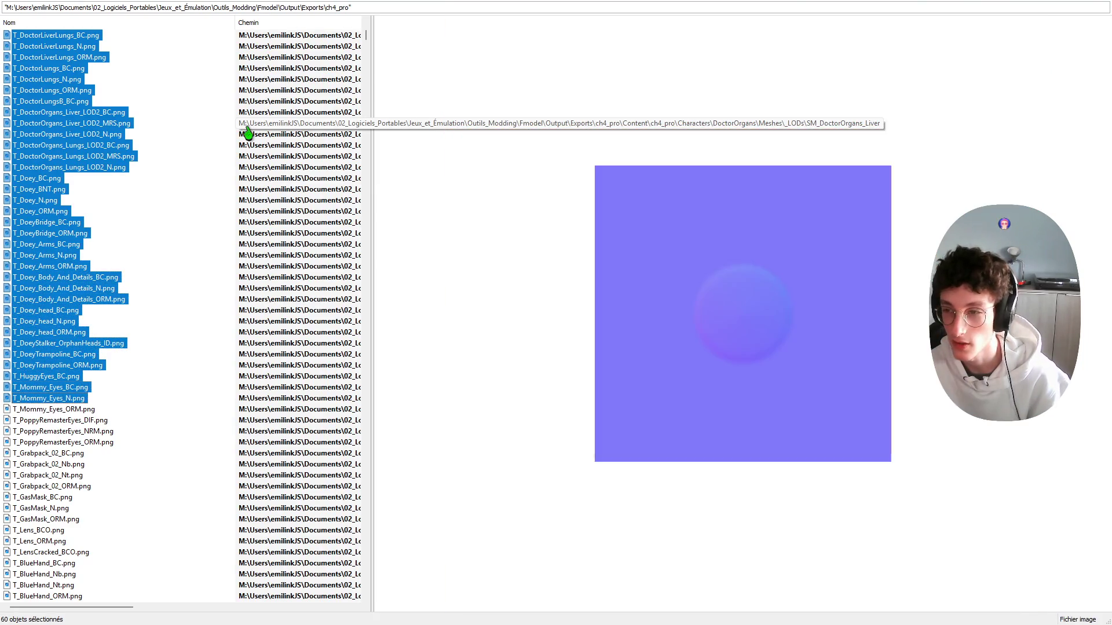
pyautogui.hotkey('shift', 'Down')
pyautogui.hotkey('shift', 'Down')
pyautogui.hotkey('shift', 'Down')
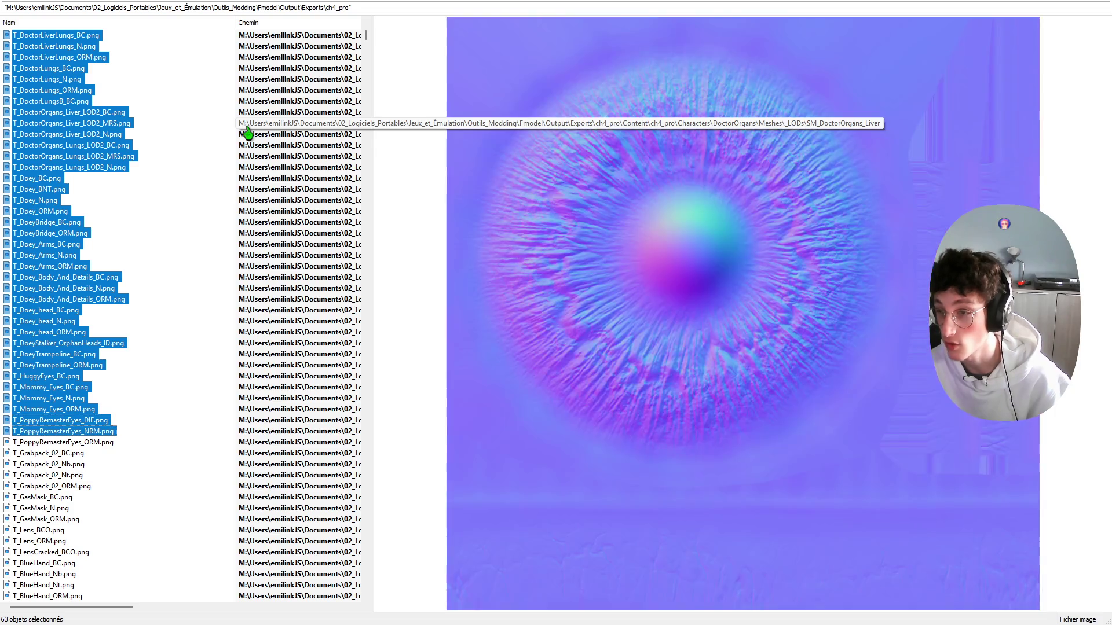
pyautogui.hotkey('shift', 'Down')
pyautogui.hotkey('shift', 'Down')
pyautogui.hotkey('shift', 'Down')
pyautogui.hotkey('shift', 'Down')
pyautogui.hotkey('shift', 'Down')
pyautogui.hotkey('shift', 'Down')
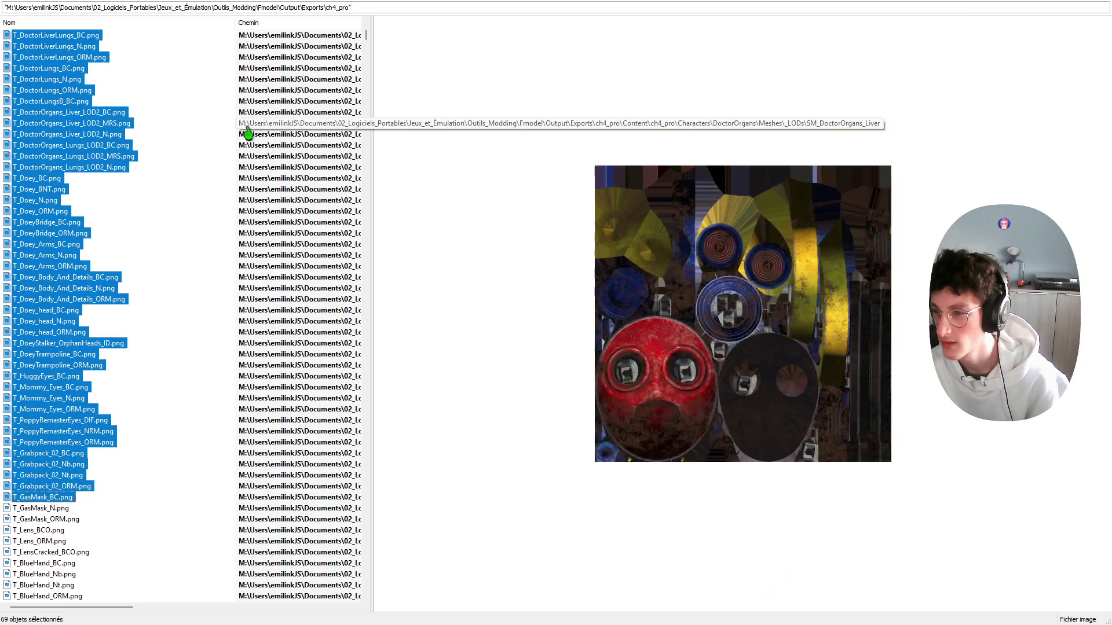
pyautogui.hotkey('shift', 'Down')
pyautogui.hotkey('shift', 'Down')
pyautogui.hotkey('shift', 'Down')
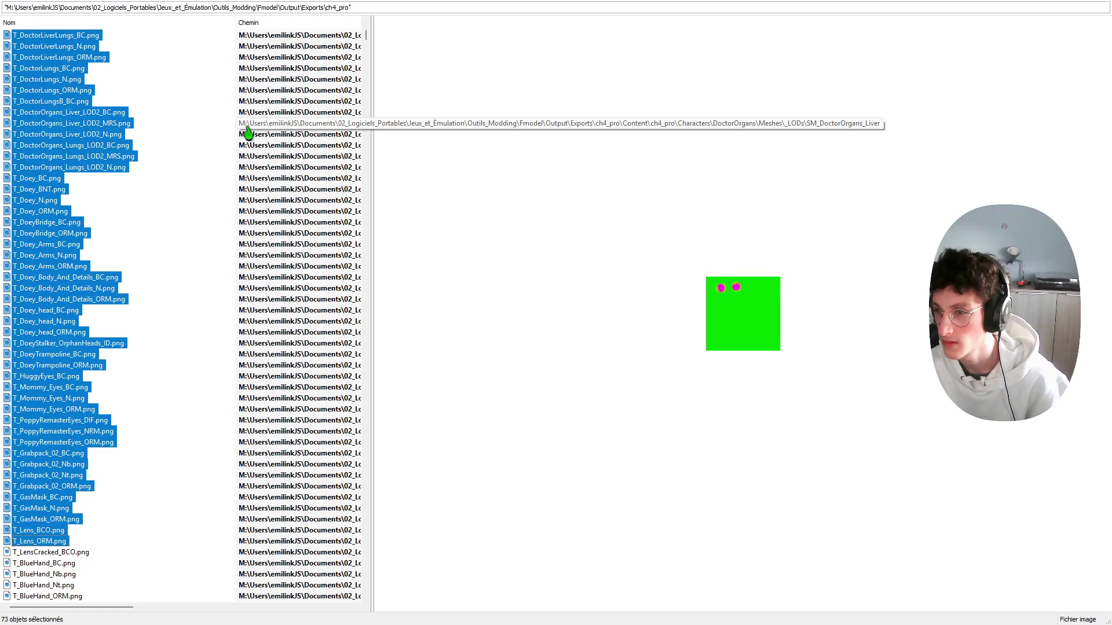
pyautogui.hotkey('shift', 'Down')
pyautogui.hotkey('shift', 'Down')
pyautogui.hotkey('shift', 'Down')
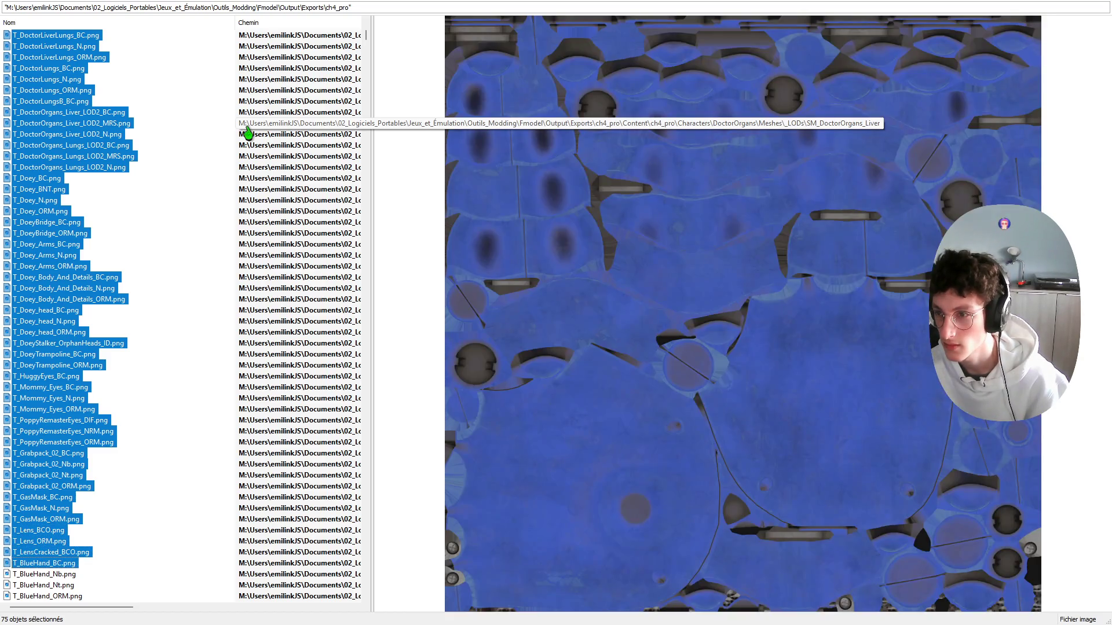
pyautogui.hotkey('shift', 'Down')
pyautogui.hotkey('shift', 'Down')
pyautogui.hotkey('shift', 'Down')
pyautogui.hotkey('shift', 'Down')
# Step: Add the FlareHand, HandBase, OmniHand, PurpleHand, RocketHand, BodyBag and Huggy_BC textures
pyautogui.hotkey('shift', 'Down')
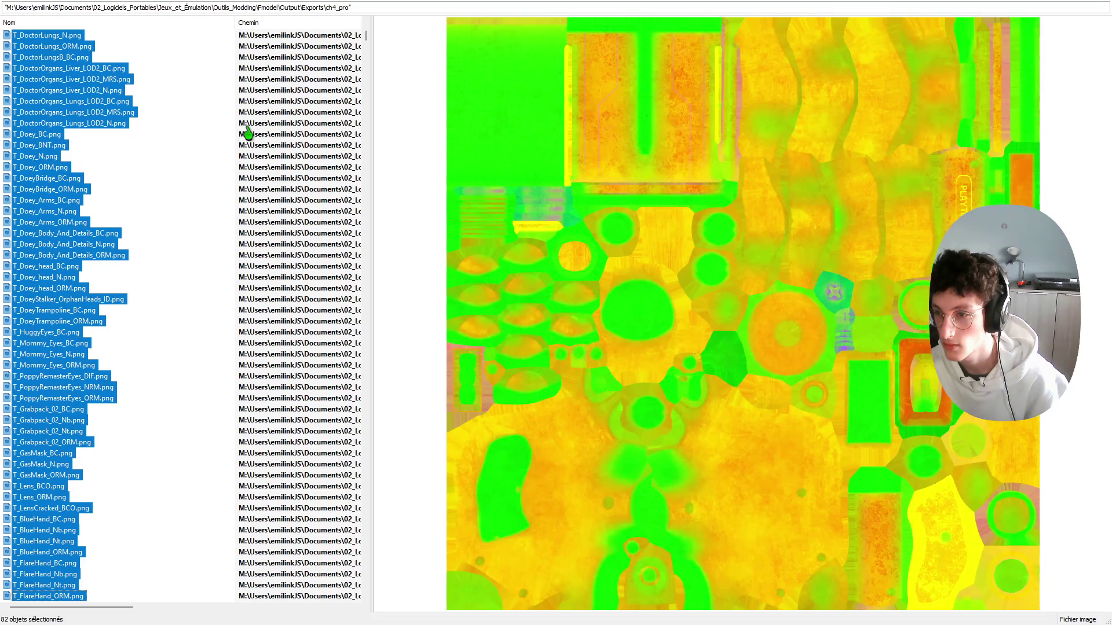
pyautogui.hotkey('shift', 'Down')
pyautogui.hotkey('shift', 'Up')
pyautogui.hotkey('shift', 'Down')
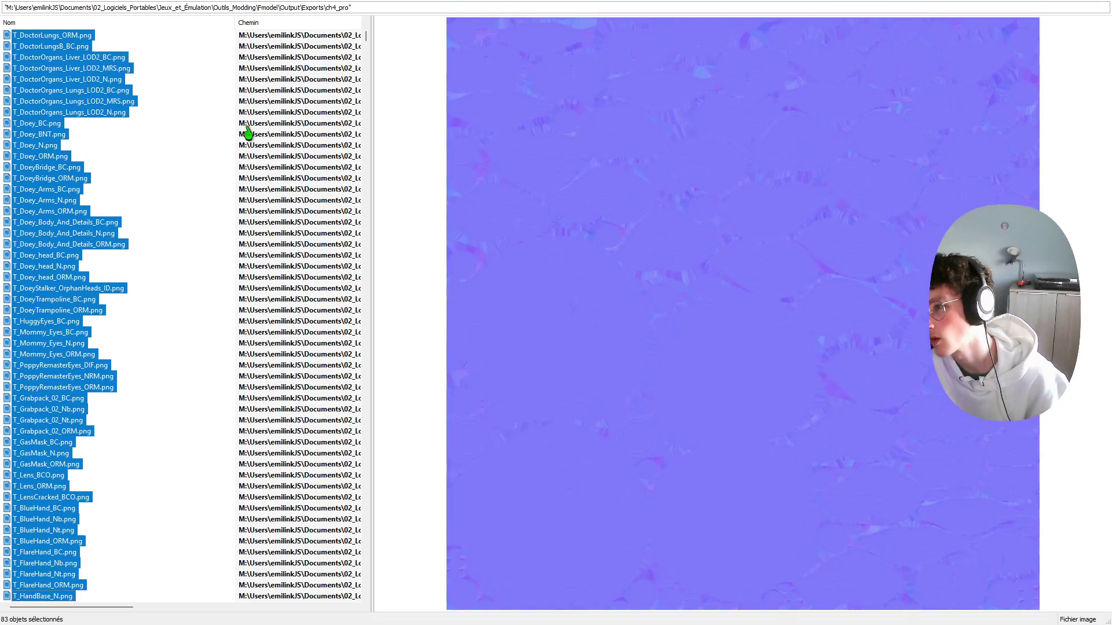
pyautogui.hotkey('shift', 'Down')
pyautogui.hotkey('shift', 'Down')
pyautogui.hotkey('shift', 'Down')
pyautogui.hotkey('shift', 'Down')
pyautogui.hotkey('shift', 'Down')
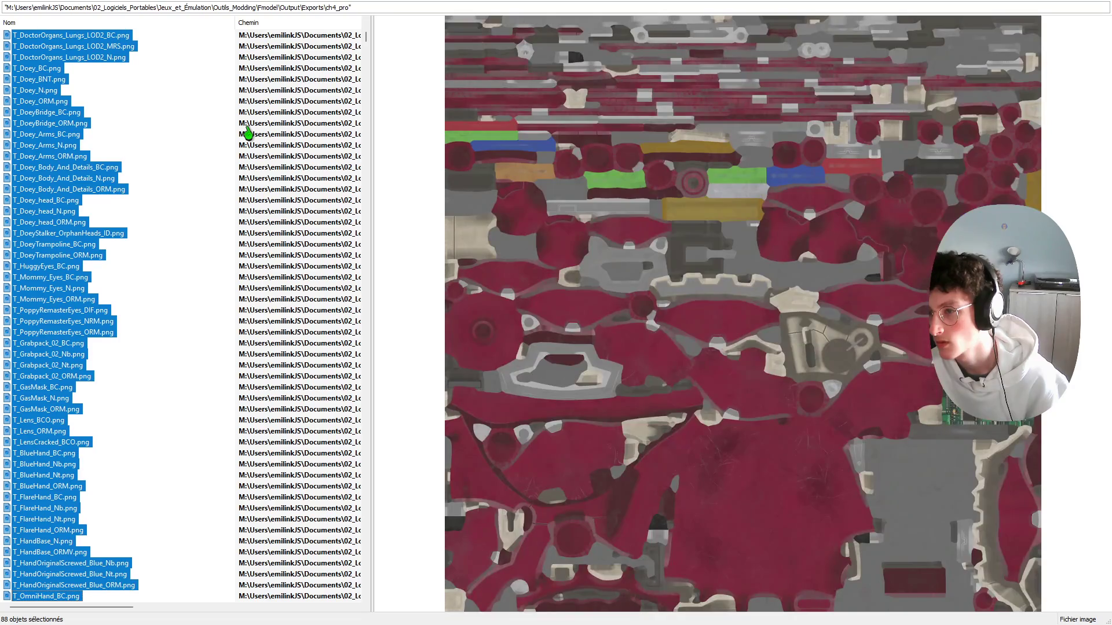
pyautogui.hotkey('shift', 'Down')
pyautogui.hotkey('shift', 'Down')
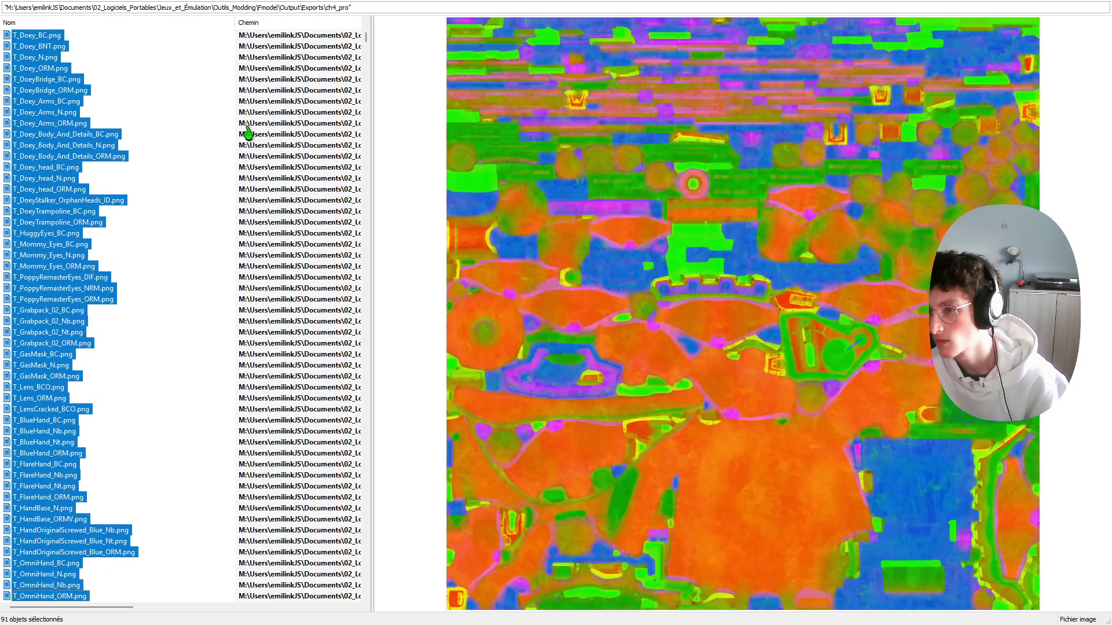
pyautogui.hotkey('shift', 'Down')
pyautogui.hotkey('shift', 'Down')
pyautogui.hotkey('shift', 'Down')
pyautogui.hotkey('shift', 'Down')
pyautogui.hotkey('shift', 'Down')
pyautogui.hotkey('shift', 'Down')
pyautogui.hotkey('shift', 'Down')
pyautogui.hotkey('shift', 'Down')
pyautogui.hotkey('shift', 'Down')
pyautogui.hotkey('shift', 'Down')
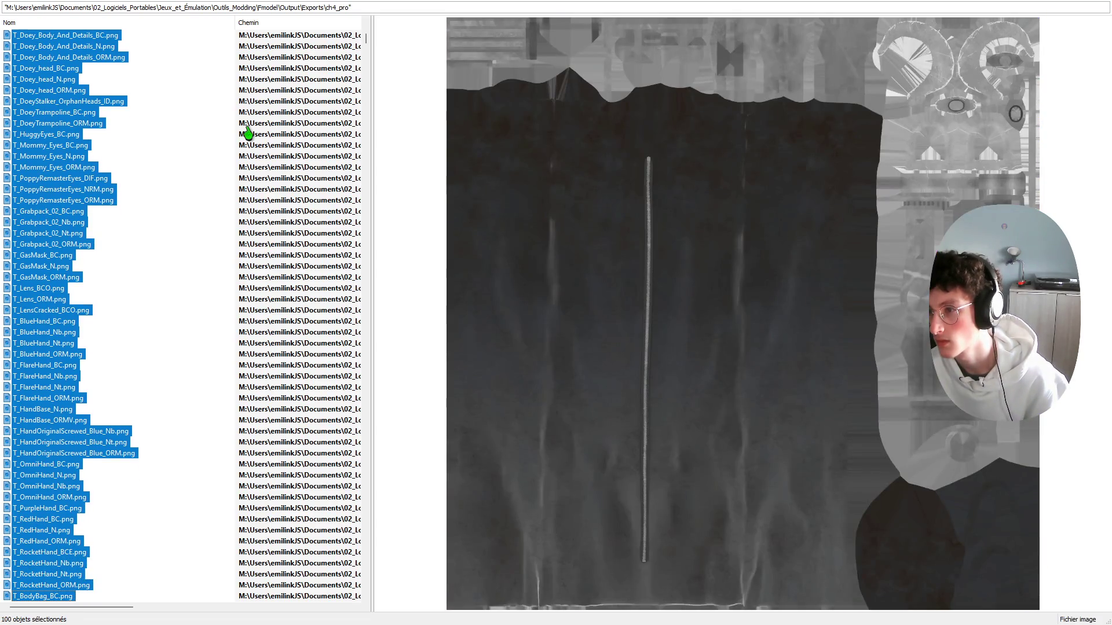
pyautogui.hotkey('shift', 'Down')
pyautogui.hotkey('shift', 'Down')
pyautogui.hotkey('shift', 'Down')
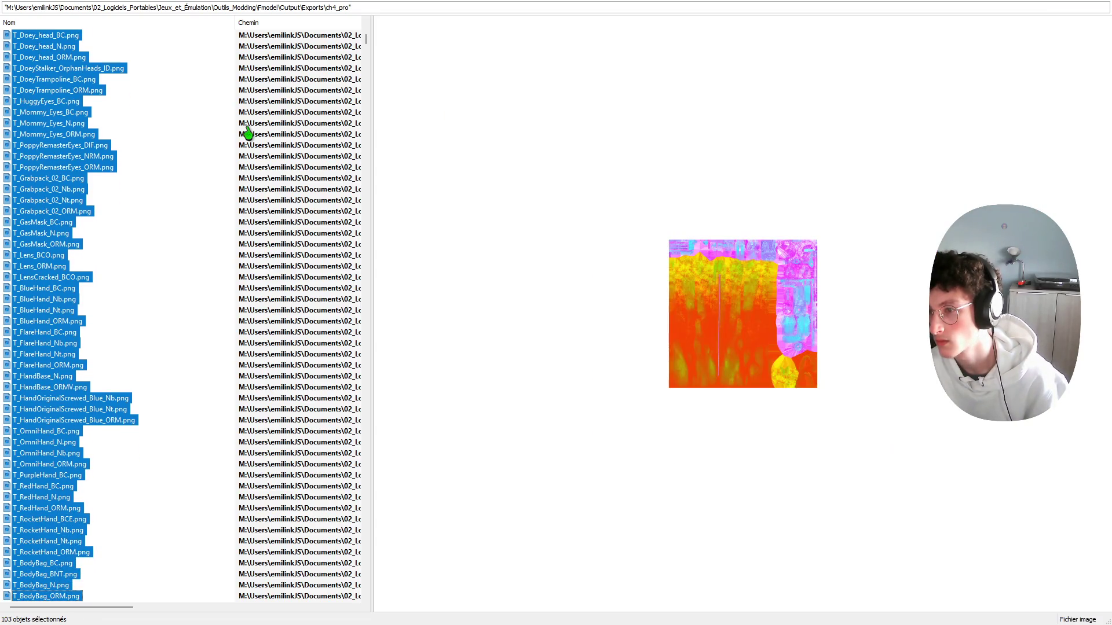
pyautogui.hotkey('shift', 'Down')
pyautogui.hotkey('shift', 'Down')
pyautogui.hotkey('shift', 'Down')
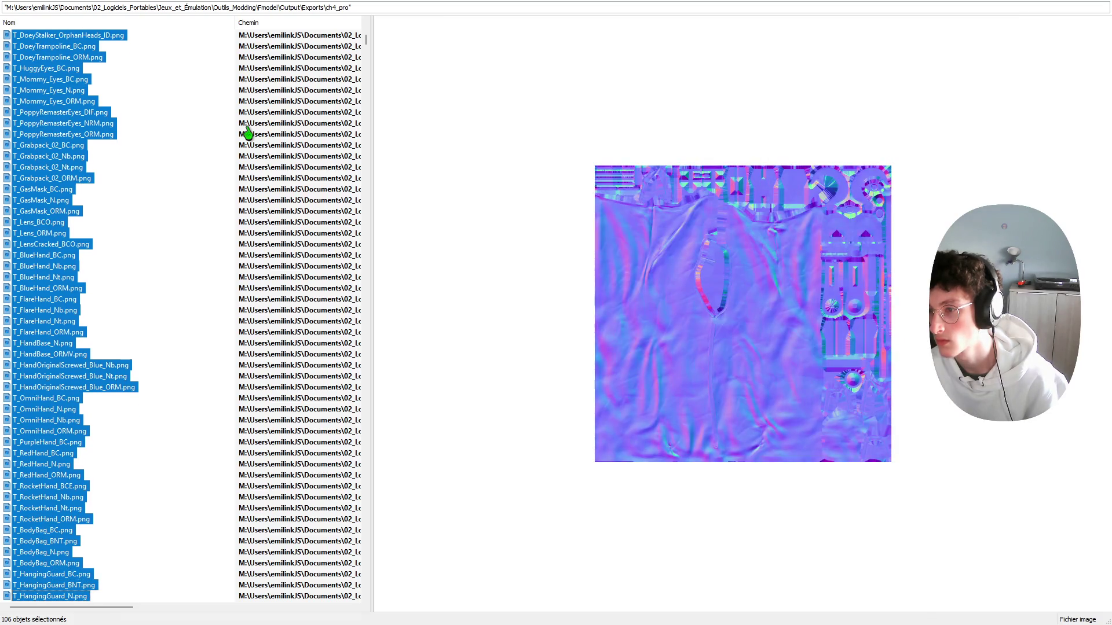
pyautogui.hotkey('shift', 'Down')
pyautogui.hotkey('shift', 'Down')
# Step: Add the Huggy, HuggyFur, Kissy, Mommy, Bat_Plush and NightmareCritter textures
pyautogui.hotkey('shift', 'Down')
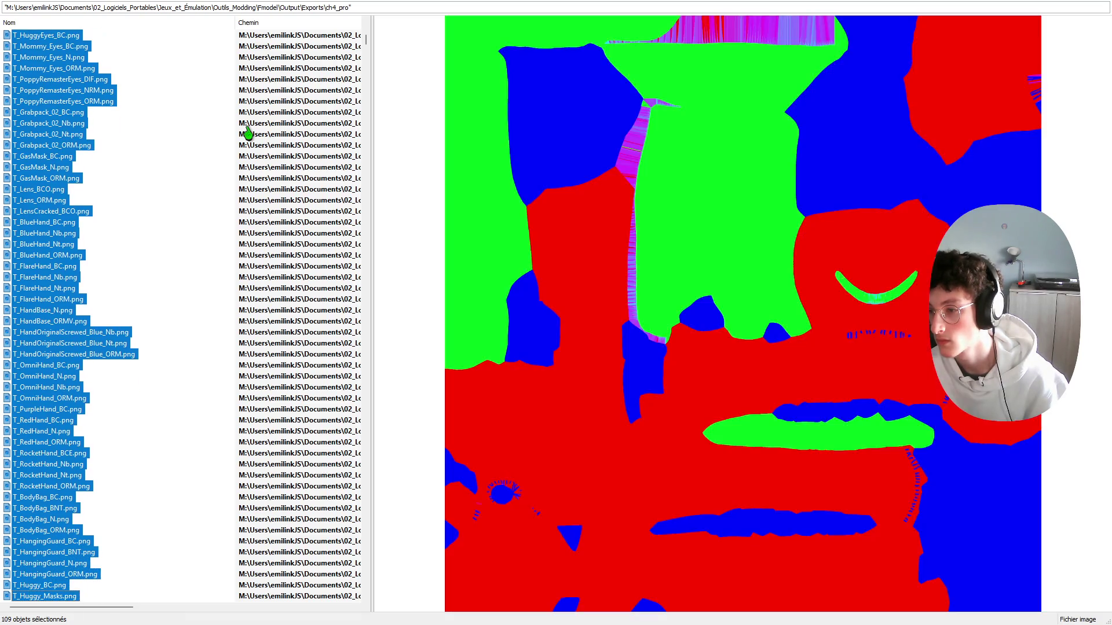
pyautogui.hotkey('shift', 'Down')
pyautogui.hotkey('shift', 'Down')
pyautogui.hotkey('shift', 'Down')
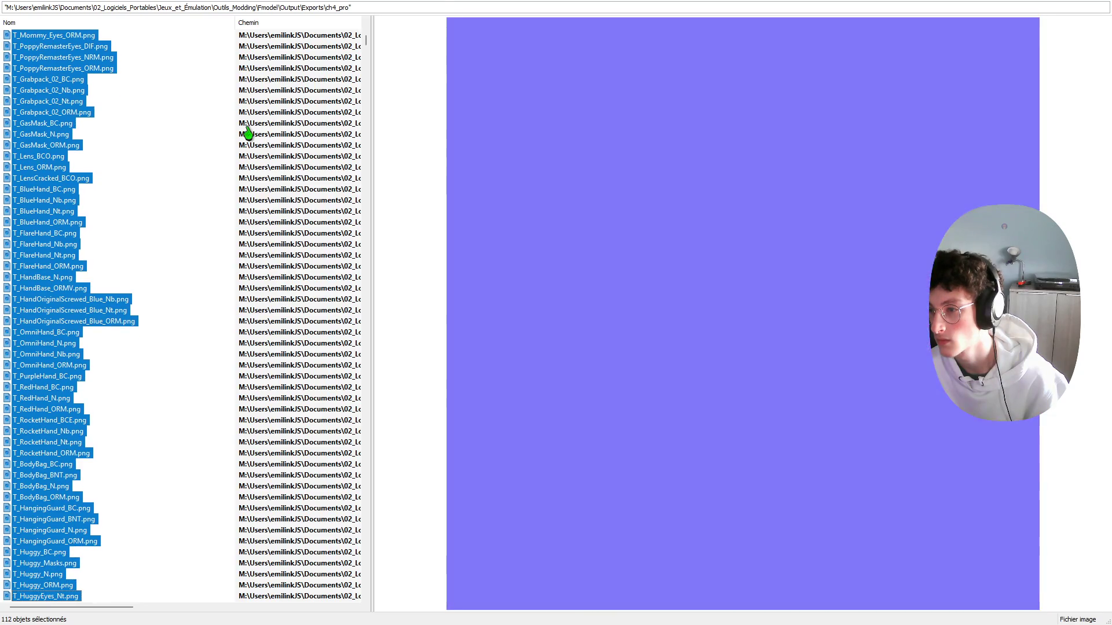
pyautogui.hotkey('shift', 'Down')
pyautogui.hotkey('shift', 'Down')
pyautogui.hotkey('shift', 'Down')
pyautogui.hotkey('shift', 'Down')
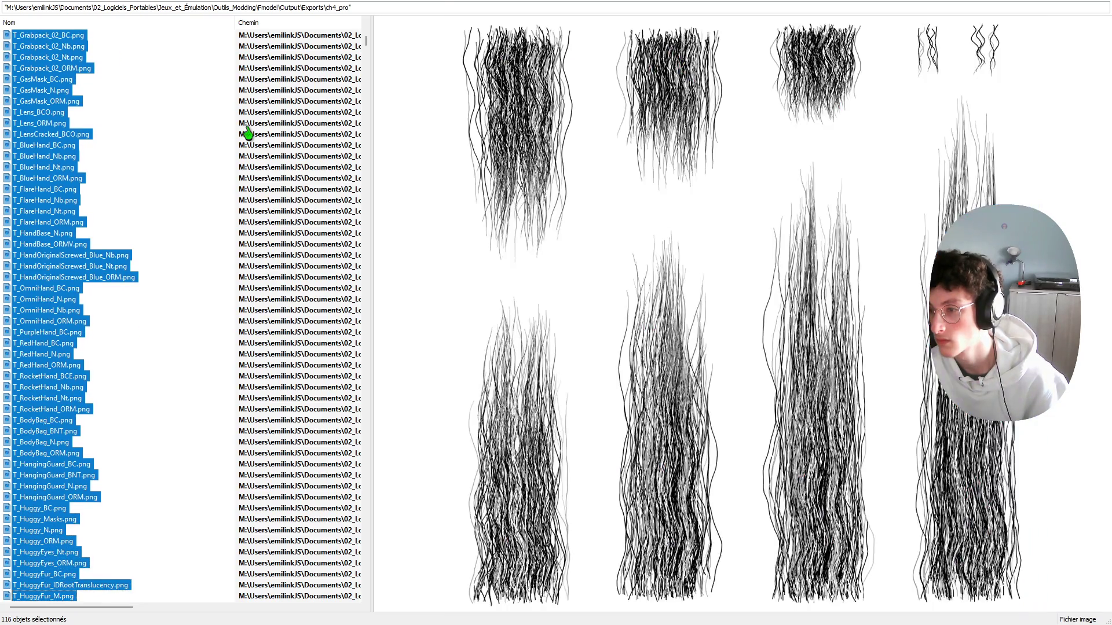
pyautogui.hotkey('shift', 'Down')
pyautogui.hotkey('shift', 'Down')
pyautogui.hotkey('shift', 'Down')
pyautogui.hotkey('shift', 'Down')
pyautogui.hotkey('shift', 'Down')
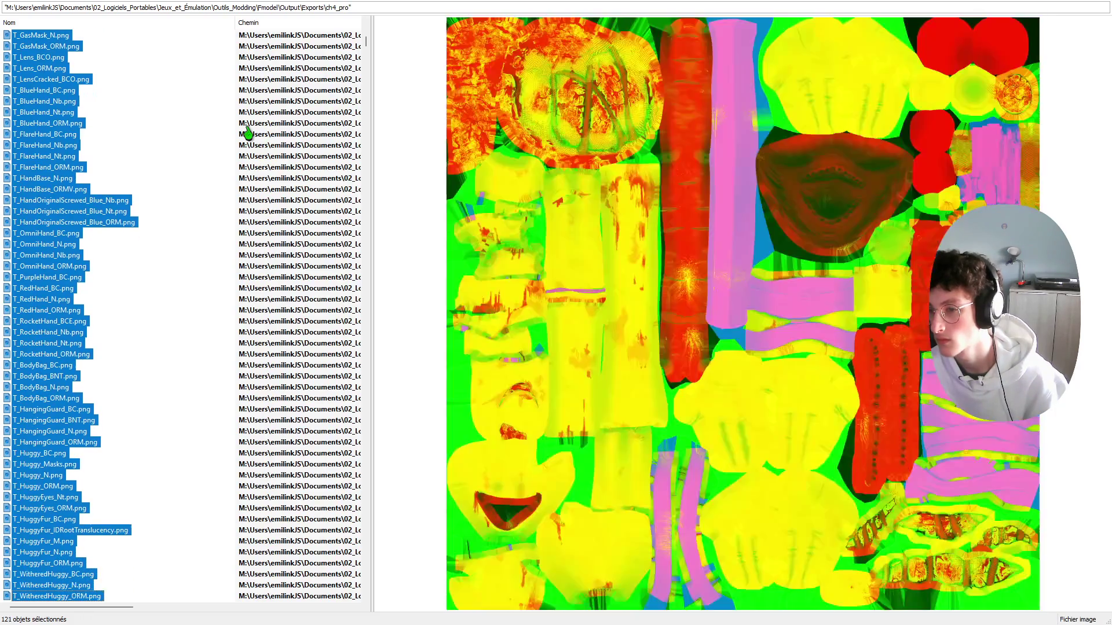
pyautogui.hotkey('shift', 'Down')
pyautogui.hotkey('shift', 'Down')
pyautogui.hotkey('shift', 'Down')
pyautogui.hotkey('shift', 'Down')
pyautogui.hotkey('shift', 'Down')
pyautogui.hotkey('shift', 'Down')
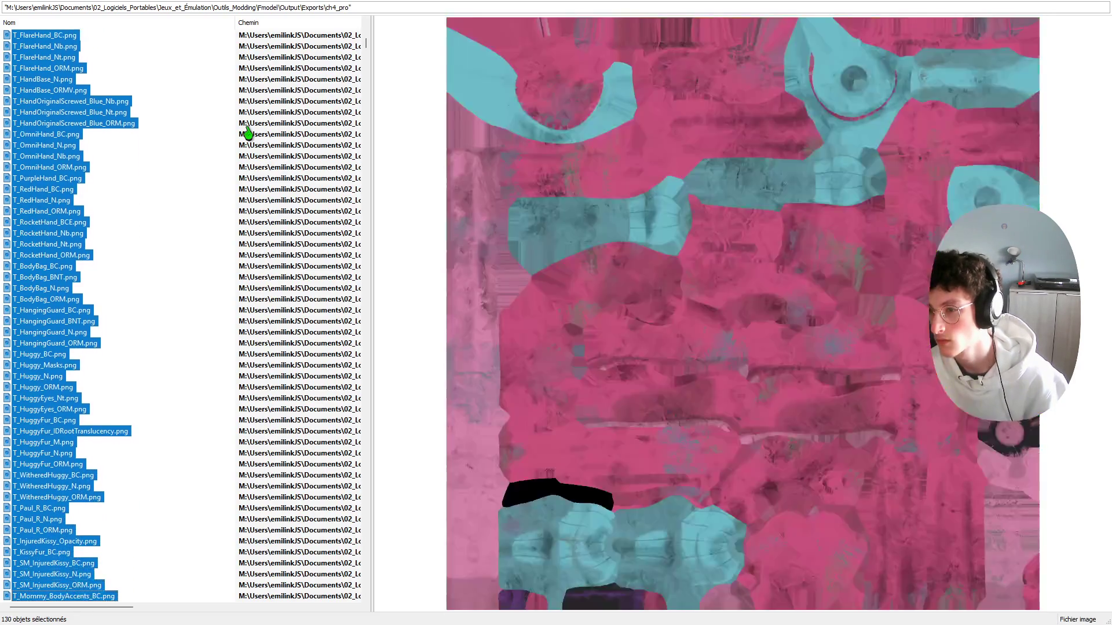
pyautogui.hotkey('shift', 'Down')
pyautogui.hotkey('shift', 'Down')
pyautogui.hotkey('shift', 'Down')
pyautogui.hotkey('shift', 'Down')
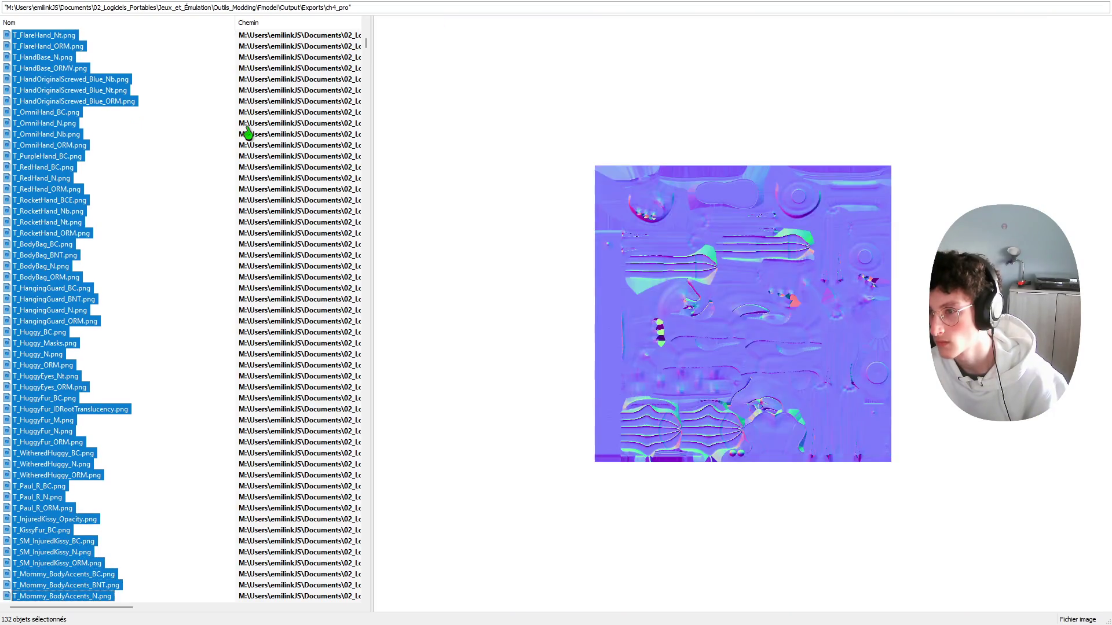
pyautogui.hotkey('shift', 'Down')
pyautogui.hotkey('shift', 'Down')
pyautogui.hotkey('shift', 'Down')
pyautogui.hotkey('shift', 'Down')
pyautogui.hotkey('shift', 'Down')
pyautogui.hotkey('shift', 'Down')
pyautogui.hotkey('shift', 'Down')
pyautogui.hotkey('shift', 'Down')
pyautogui.hotkey('shift', 'Down')
pyautogui.hotkey('shift', 'Up')
pyautogui.hotkey('shift', 'Up')
pyautogui.hotkey('shift', 'Up')
pyautogui.hotkey('shift', 'Up')
pyautogui.hotkey('shift', 'Up')
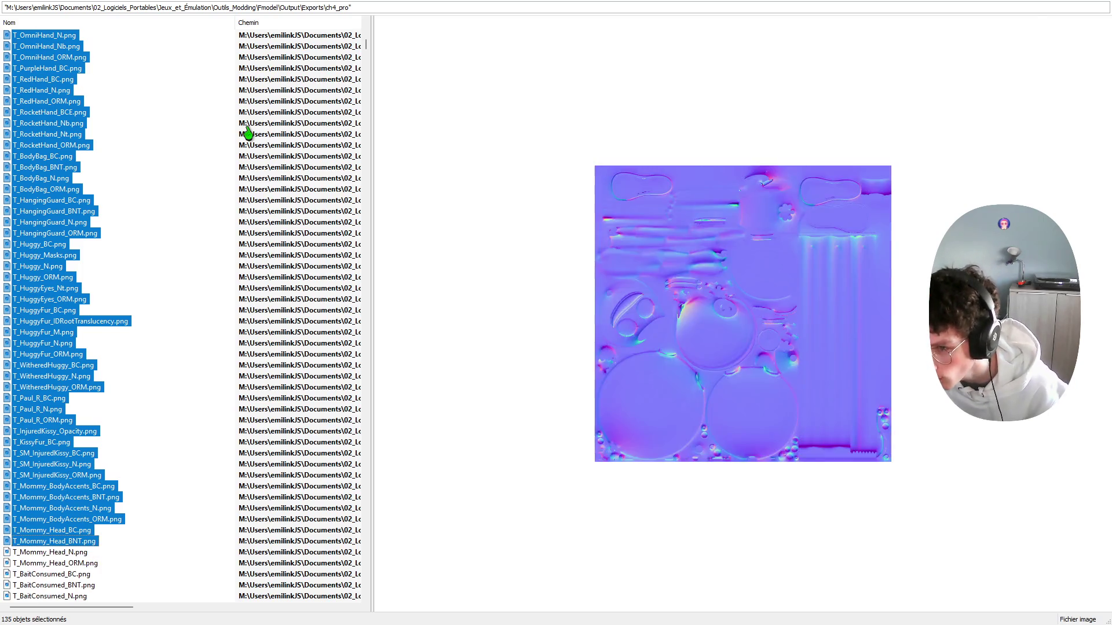
pyautogui.hotkey('shift', 'Up')
pyautogui.hotkey('shift', 'Down')
pyautogui.hotkey('shift', 'Down')
pyautogui.hotkey('shift', 'Down')
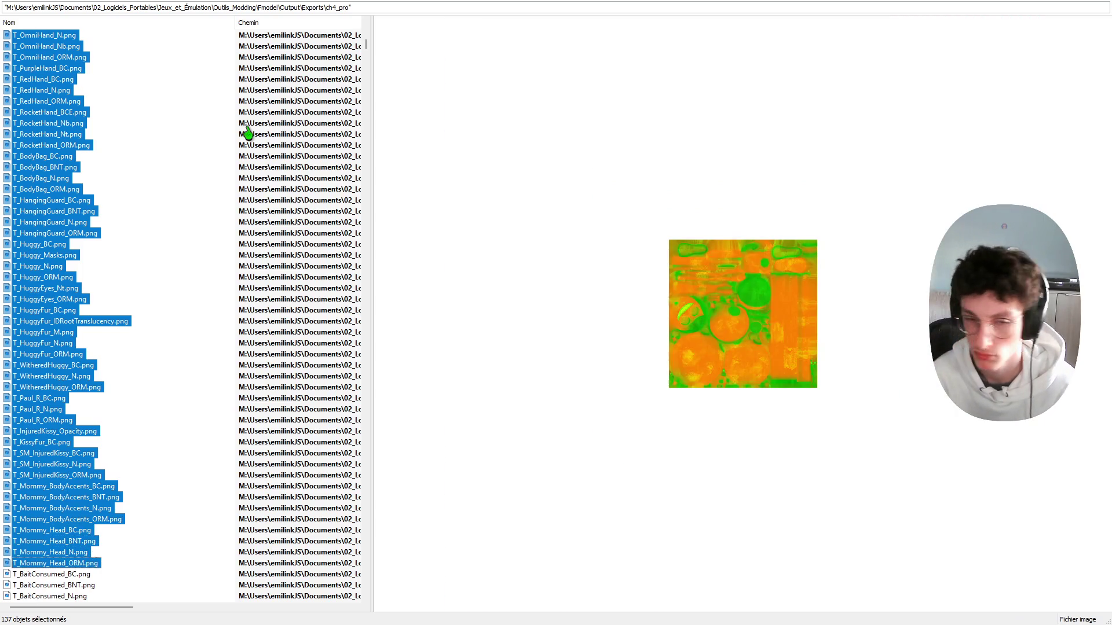
pyautogui.hotkey('shift', 'Down')
pyautogui.hotkey('shift', 'Down')
pyautogui.hotkey('shift', 'Down')
pyautogui.hotkey('shift', 'Down')
pyautogui.hotkey('shift', 'Down')
pyautogui.hotkey('shift', 'Down')
pyautogui.hotkey('shift', 'Down')
pyautogui.hotkey('shift', 'Down')
pyautogui.hotkey('shift', 'Down')
pyautogui.hotkey('shift', 'Down')
pyautogui.hotkey('shift', 'Down')
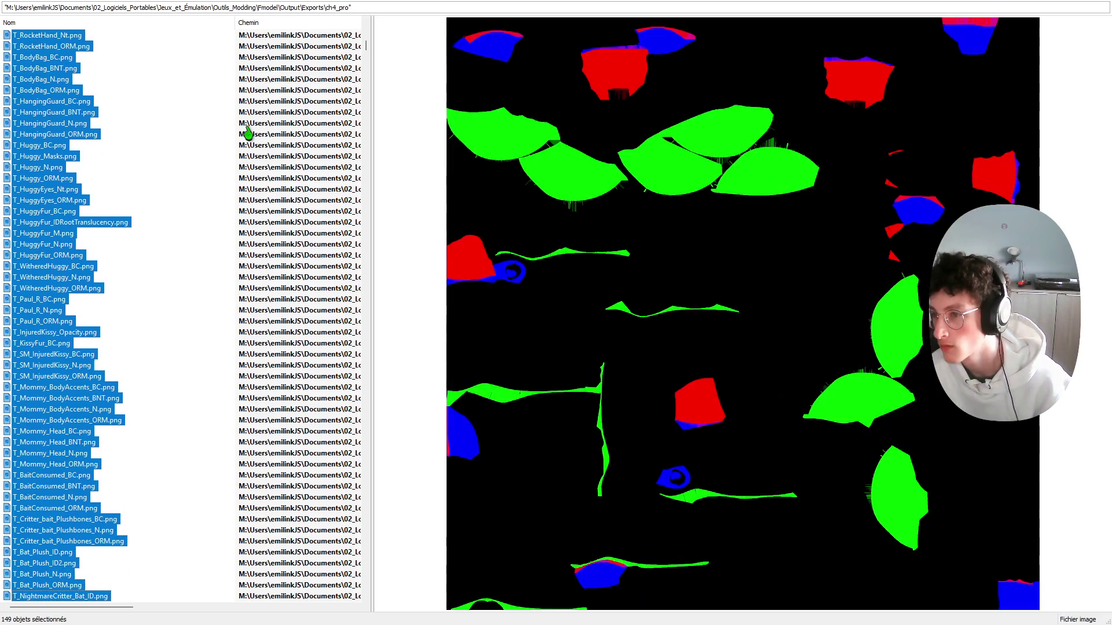
pyautogui.hotkey('shift', 'Down')
pyautogui.hotkey('shift', 'Down')
pyautogui.hotkey('shift', 'Down')
pyautogui.hotkey('shift', 'Down')
pyautogui.hotkey('shift', 'Down')
pyautogui.hotkey('shift', 'Down')
pyautogui.hotkey('shift', 'Down')
pyautogui.hotkey('shift', 'Down')
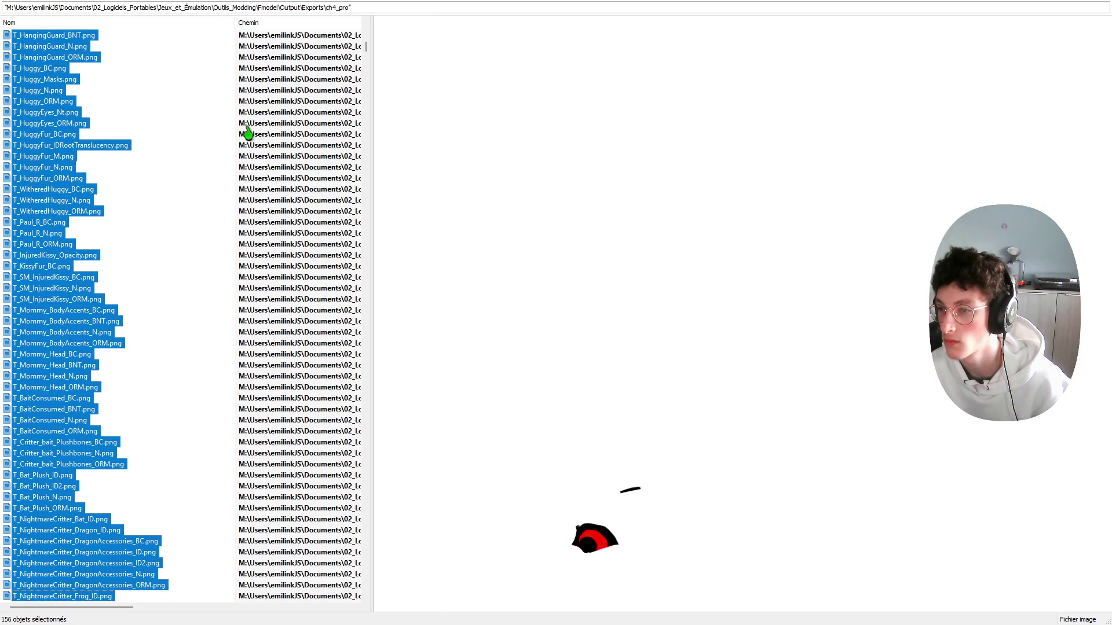
pyautogui.hotkey('shift', 'Down')
pyautogui.hotkey('shift', 'Down')
pyautogui.hotkey('shift', 'Down')
pyautogui.hotkey('shift', 'Up')
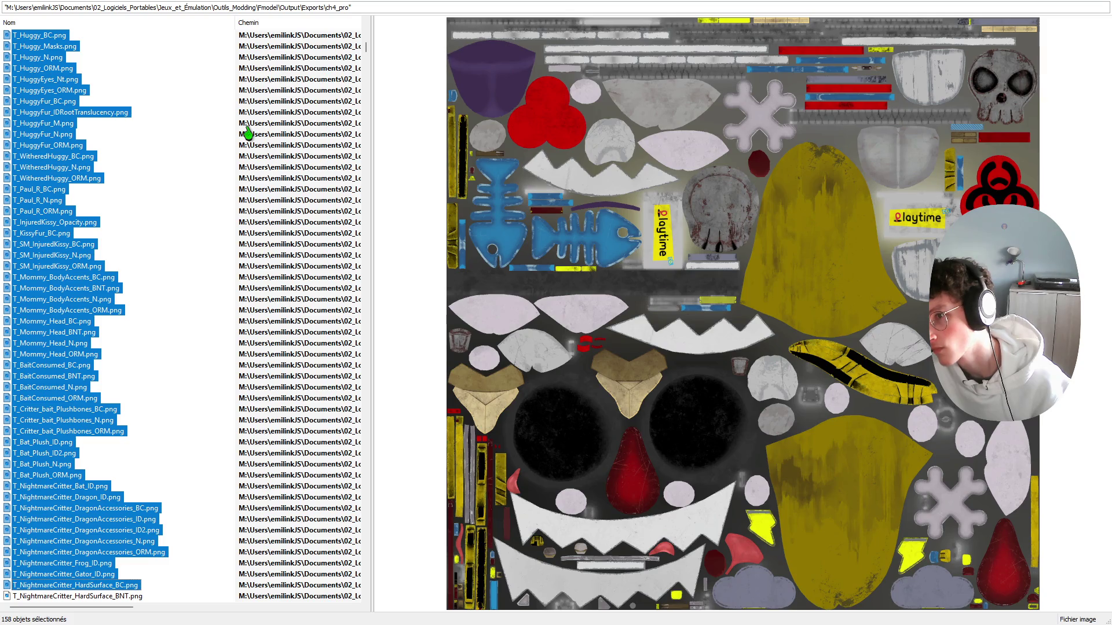
# Step: Add the HardSurface, Rat, Raven, Shark, Sheep, Phone and PianoDino textures
pyautogui.hotkey('shift', 'Down')
pyautogui.hotkey('shift', 'Down')
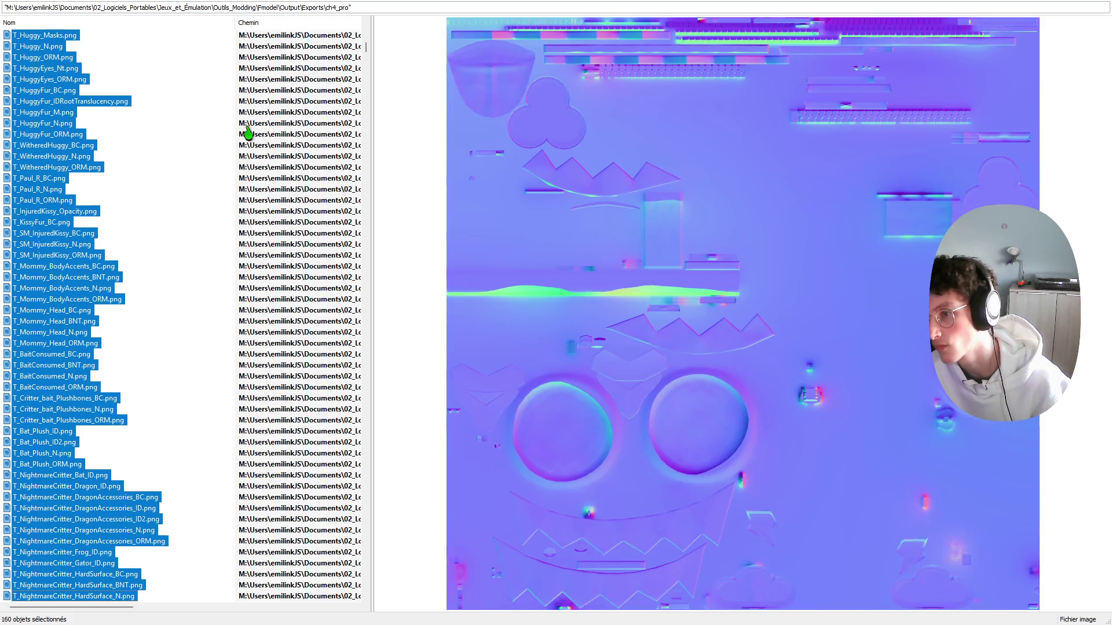
pyautogui.hotkey('shift', 'Down')
pyautogui.hotkey('shift', 'Down')
pyautogui.hotkey('shift', 'Down')
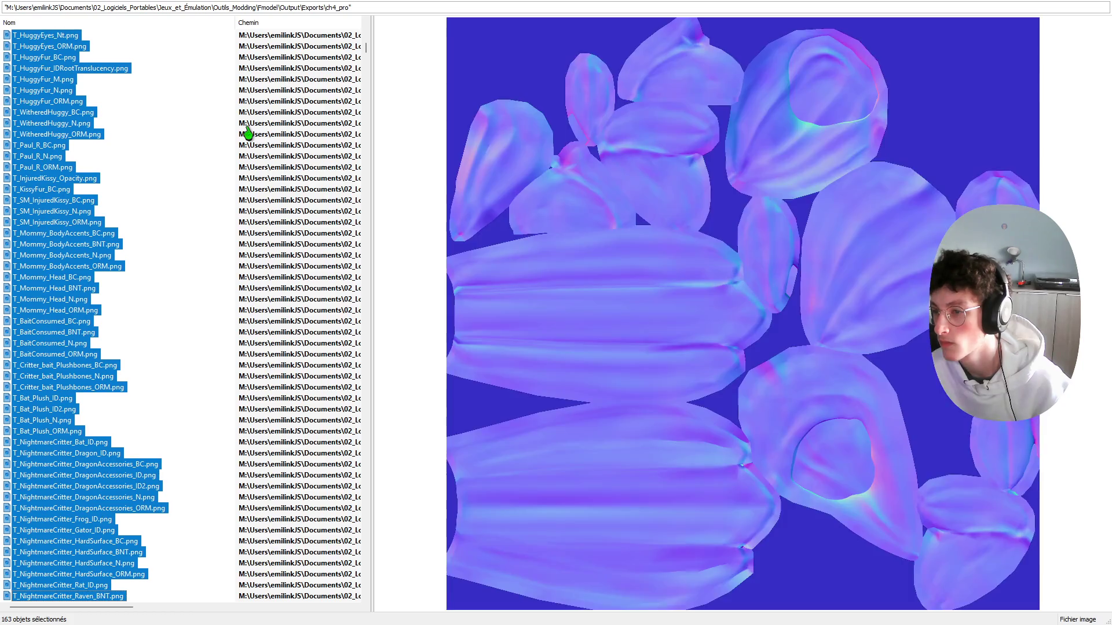
pyautogui.hotkey('shift', 'Down')
pyautogui.hotkey('shift', 'Down')
pyautogui.hotkey('shift', 'Down')
pyautogui.hotkey('shift', 'Down')
pyautogui.hotkey('shift', 'Down')
pyautogui.hotkey('shift', 'Down')
pyautogui.hotkey('shift', 'Down')
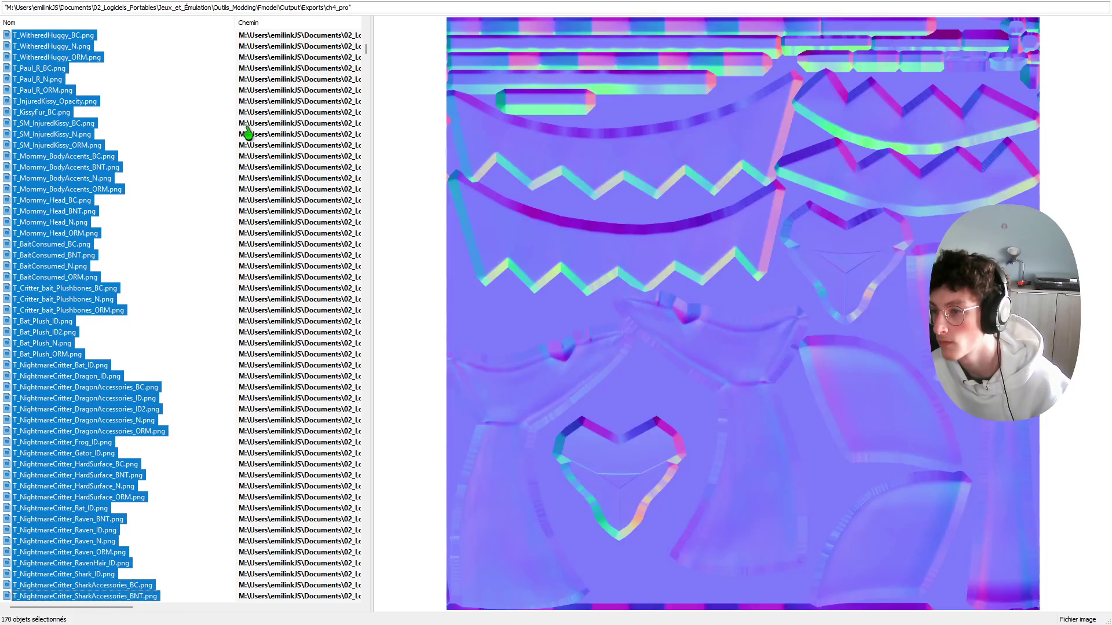
pyautogui.hotkey('shift', 'Down')
pyautogui.hotkey('shift', 'Down')
pyautogui.hotkey('shift', 'Down')
pyautogui.hotkey('shift', 'Down')
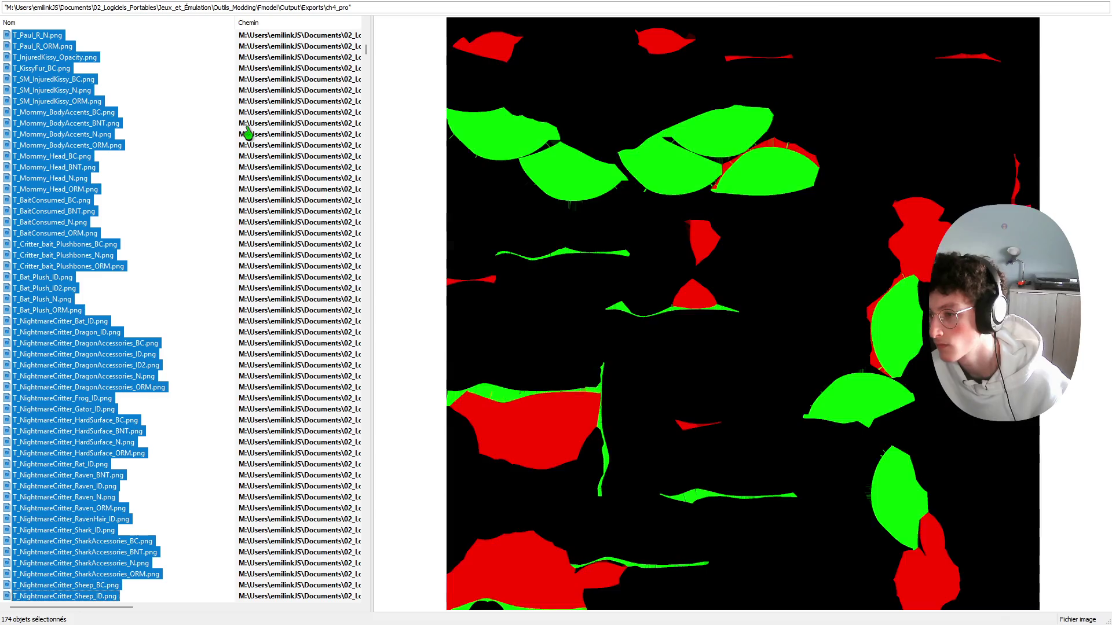
pyautogui.hotkey('shift', 'Down')
pyautogui.hotkey('shift', 'Down')
pyautogui.hotkey('shift', 'Down')
pyautogui.hotkey('shift', 'Down')
pyautogui.hotkey('shift', 'Down')
pyautogui.hotkey('shift', 'Down')
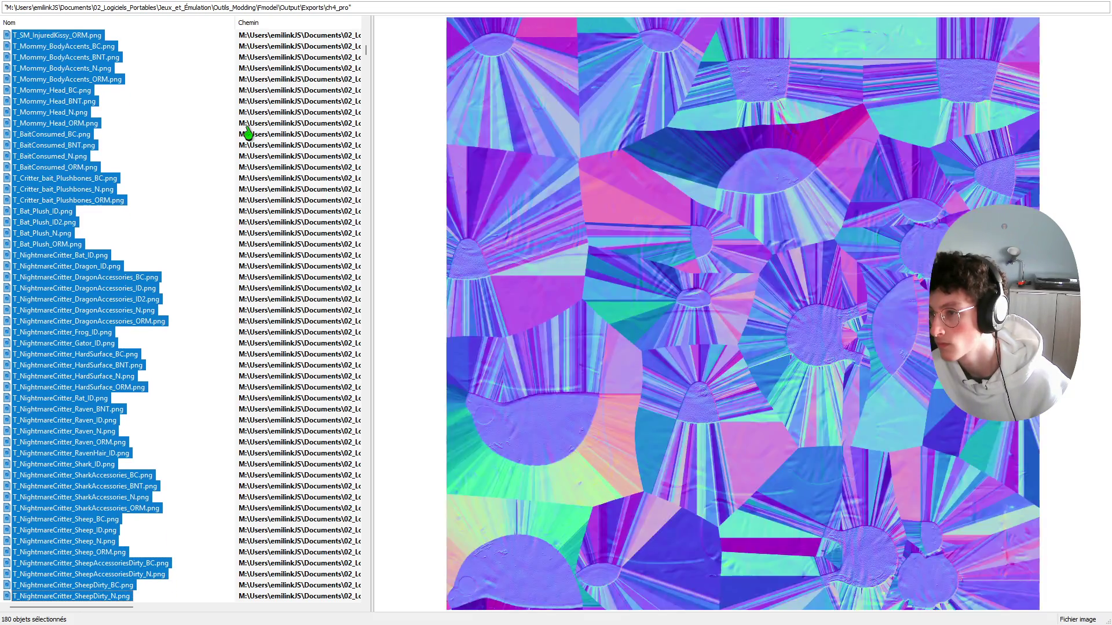
pyautogui.hotkey('shift', 'Down')
pyautogui.hotkey('shift', 'Down')
pyautogui.hotkey('shift', 'Down')
pyautogui.hotkey('shift', 'Down')
pyautogui.hotkey('shift', 'Down')
pyautogui.hotkey('shift', 'Down')
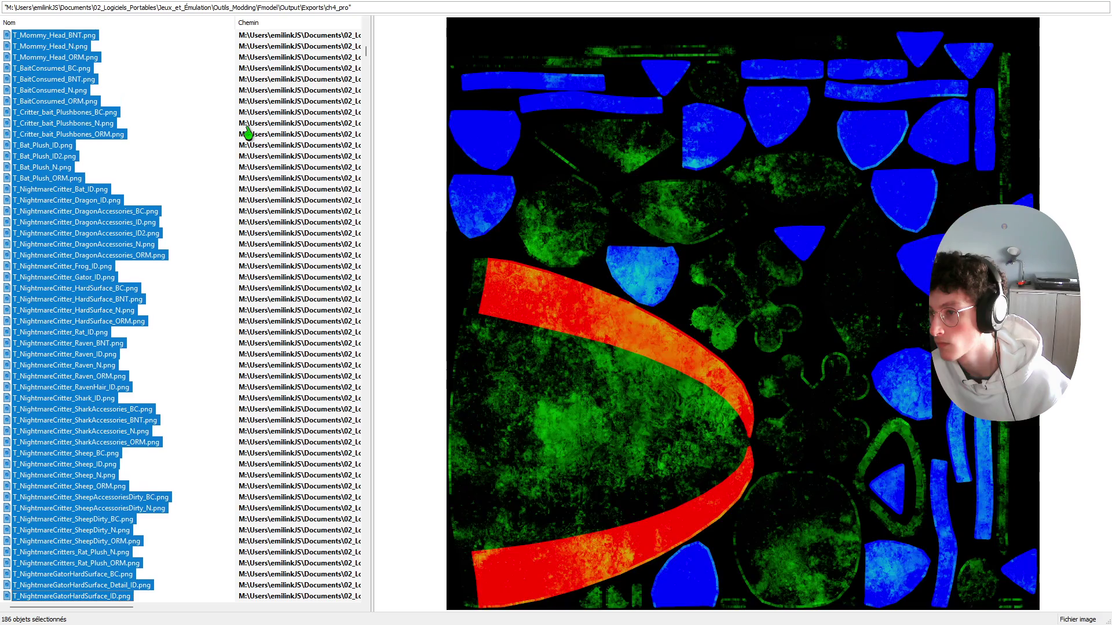
pyautogui.hotkey('shift', 'Down')
pyautogui.hotkey('shift', 'Down')
pyautogui.hotkey('shift', 'Down')
pyautogui.hotkey('shift', 'Down')
pyautogui.hotkey('shift', 'Down')
pyautogui.hotkey('shift', 'Down')
pyautogui.hotkey('shift', 'Down')
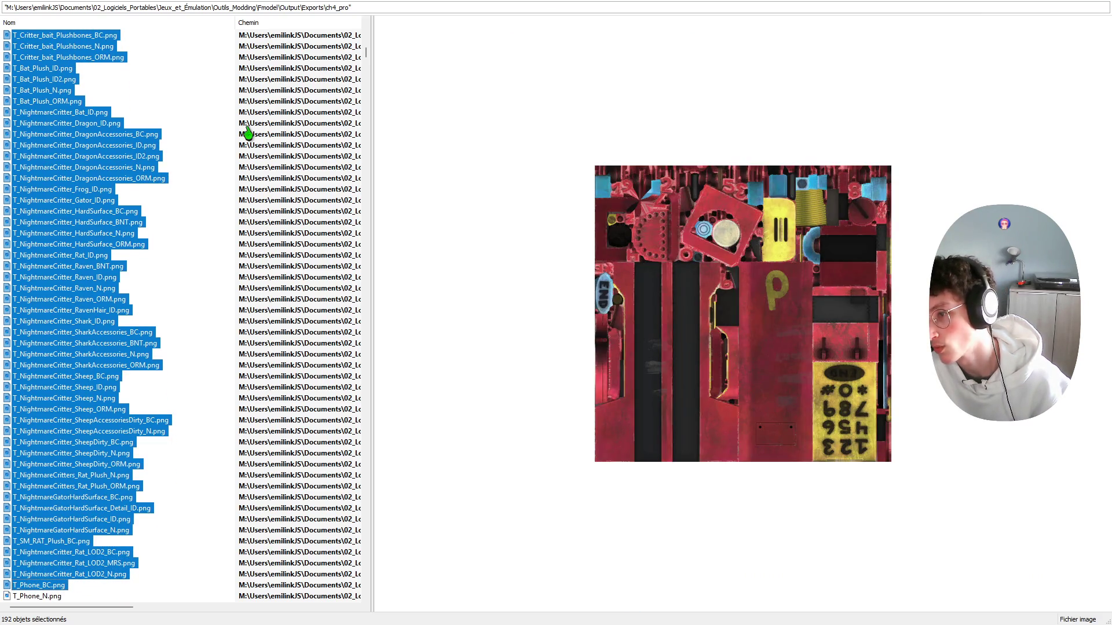
pyautogui.hotkey('shift', 'Down')
pyautogui.hotkey('shift', 'Down')
pyautogui.hotkey('shift', 'Down')
pyautogui.hotkey('shift', 'Down')
pyautogui.hotkey('shift', 'Down')
pyautogui.hotkey('shift', 'Down')
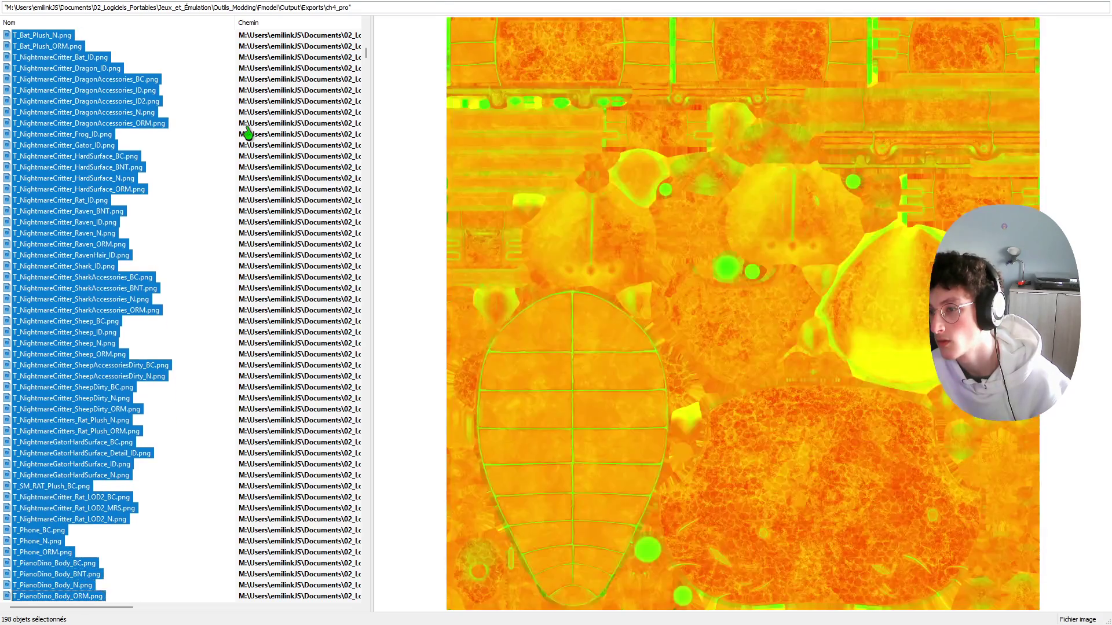
pyautogui.hotkey('shift', 'Down')
pyautogui.hotkey('shift', 'Down')
pyautogui.hotkey('shift', 'Down')
pyautogui.hotkey('shift', 'Down')
pyautogui.hotkey('shift', 'Down')
pyautogui.hotkey('shift', 'Down')
pyautogui.hotkey('shift', 'Down')
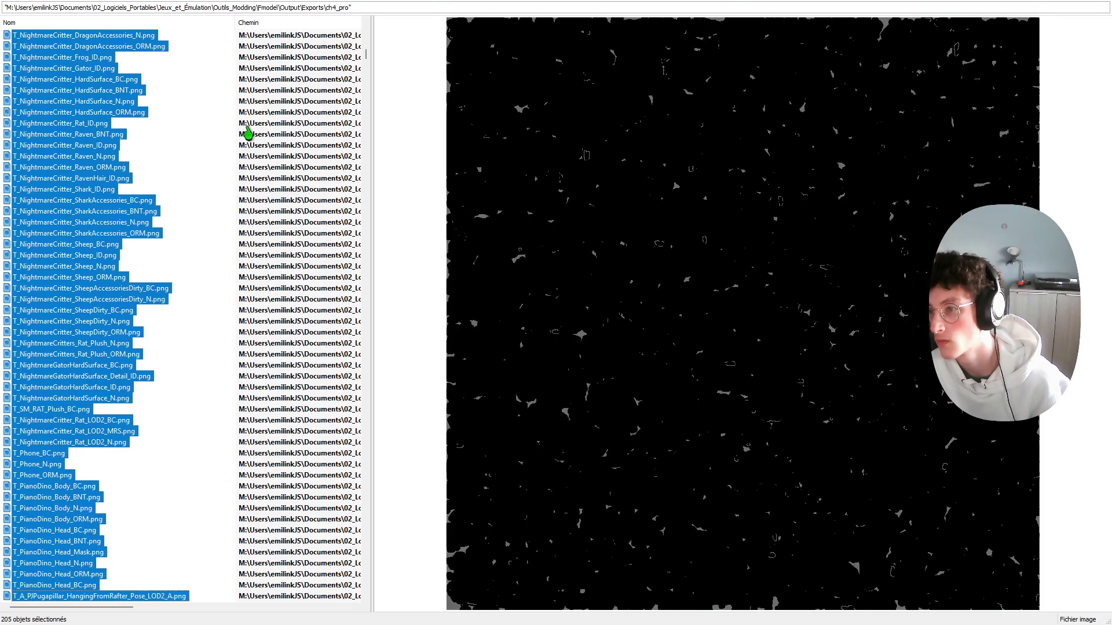
pyautogui.hotkey('shift', 'Down')
pyautogui.hotkey('shift', 'Up')
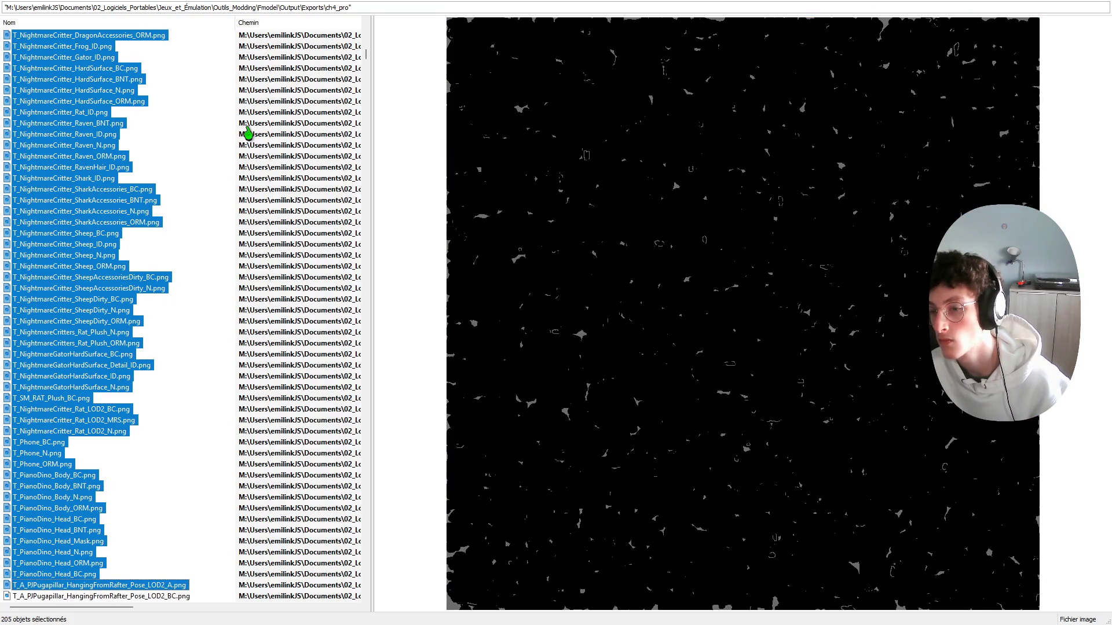
# Step: Extend through the PJPugapillar, Poppy, SmilingCritter and ColorPlushFur textures, reaching 235 files
pyautogui.hotkey('shift', 'Down')
pyautogui.hotkey('shift', 'Down')
pyautogui.hotkey('shift', 'Down')
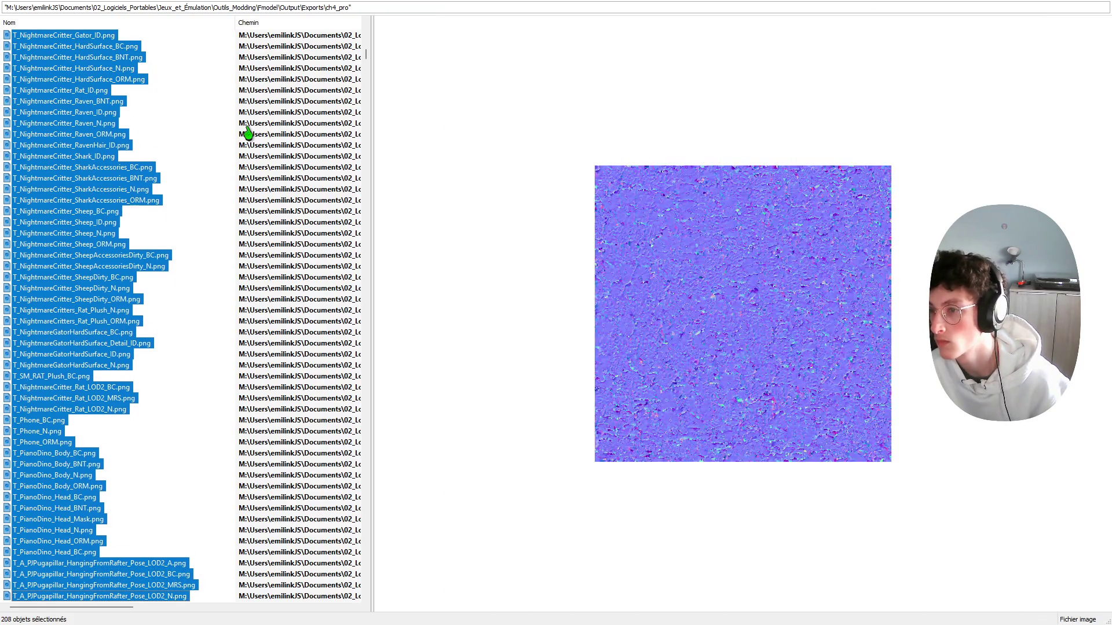
pyautogui.hotkey('shift', 'Down')
pyautogui.hotkey('shift', 'Down')
pyautogui.hotkey('shift', 'Down')
pyautogui.hotkey('shift', 'Down')
pyautogui.hotkey('shift', 'Down')
pyautogui.hotkey('shift', 'Down')
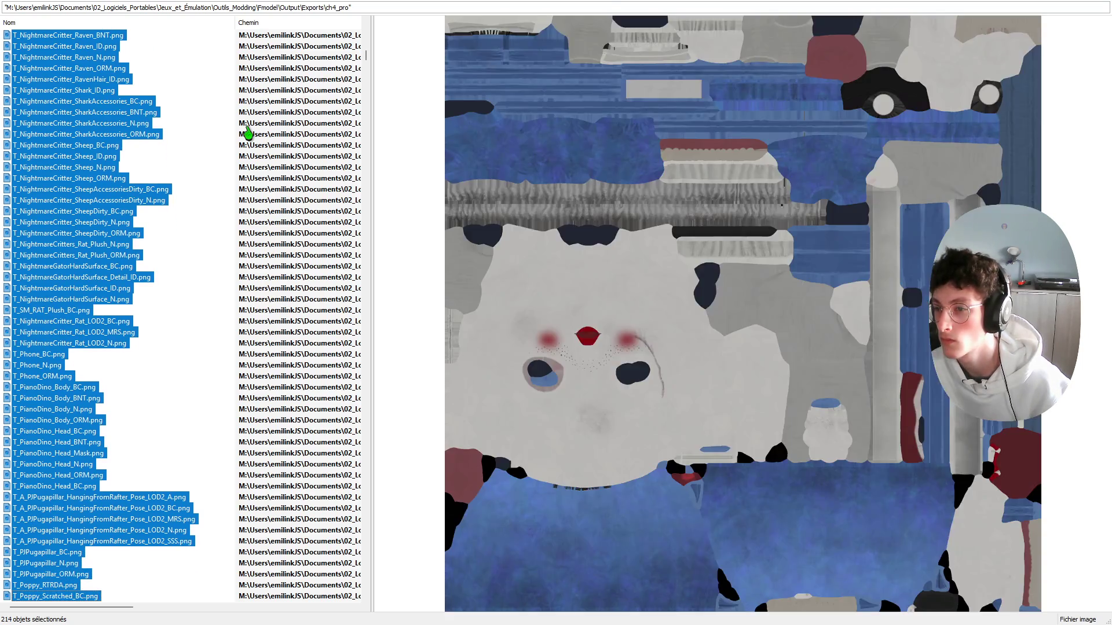
pyautogui.hotkey('shift', 'Down')
pyautogui.hotkey('shift', 'Down')
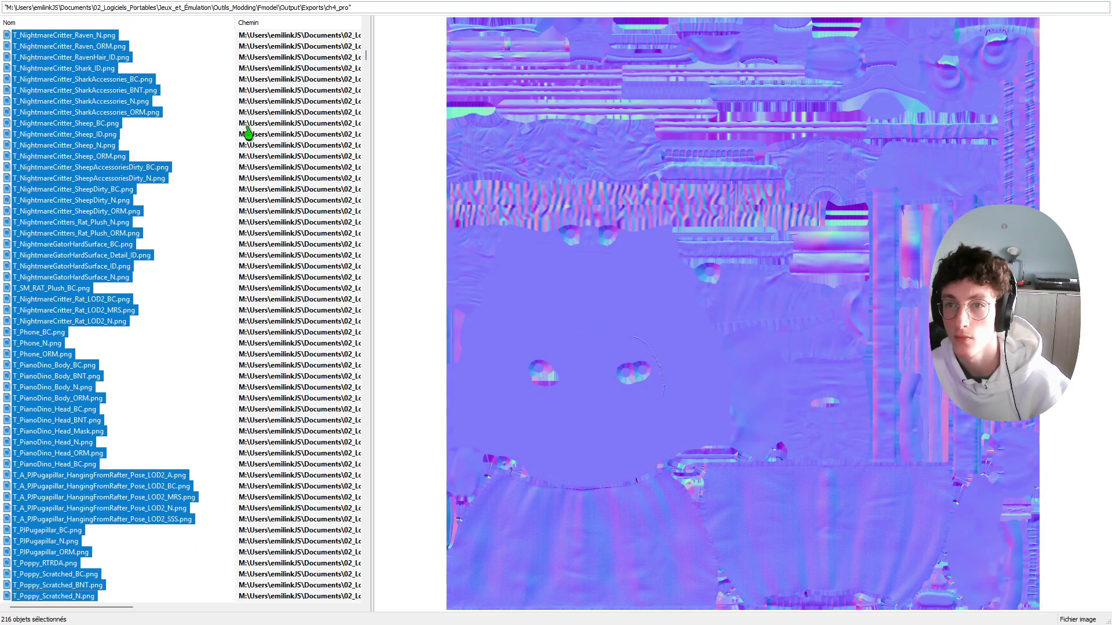
pyautogui.hotkey('shift', 'Down')
pyautogui.hotkey('shift', 'Down')
pyautogui.hotkey('shift', 'Down')
pyautogui.hotkey('shift', 'Down')
pyautogui.hotkey('shift', 'Down')
pyautogui.hotkey('shift', 'Down')
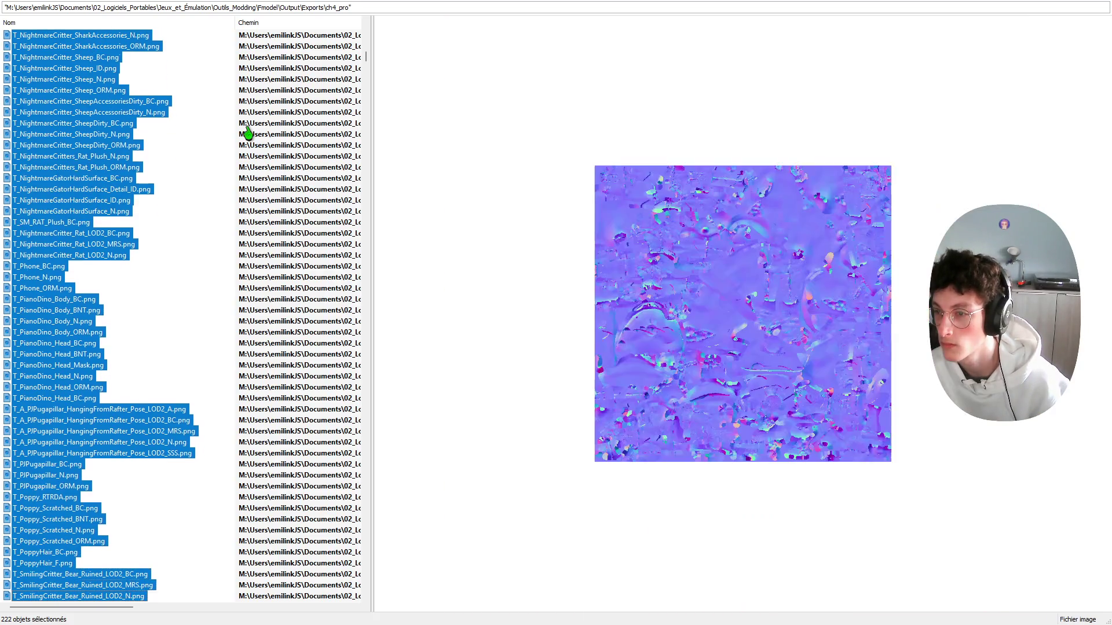
pyautogui.hotkey('shift', 'Down')
pyautogui.hotkey('shift', 'Down')
pyautogui.hotkey('shift', 'Down')
pyautogui.hotkey('shift', 'Down')
pyautogui.hotkey('shift', 'Down')
pyautogui.hotkey('shift', 'Down')
pyautogui.hotkey('shift', 'Down')
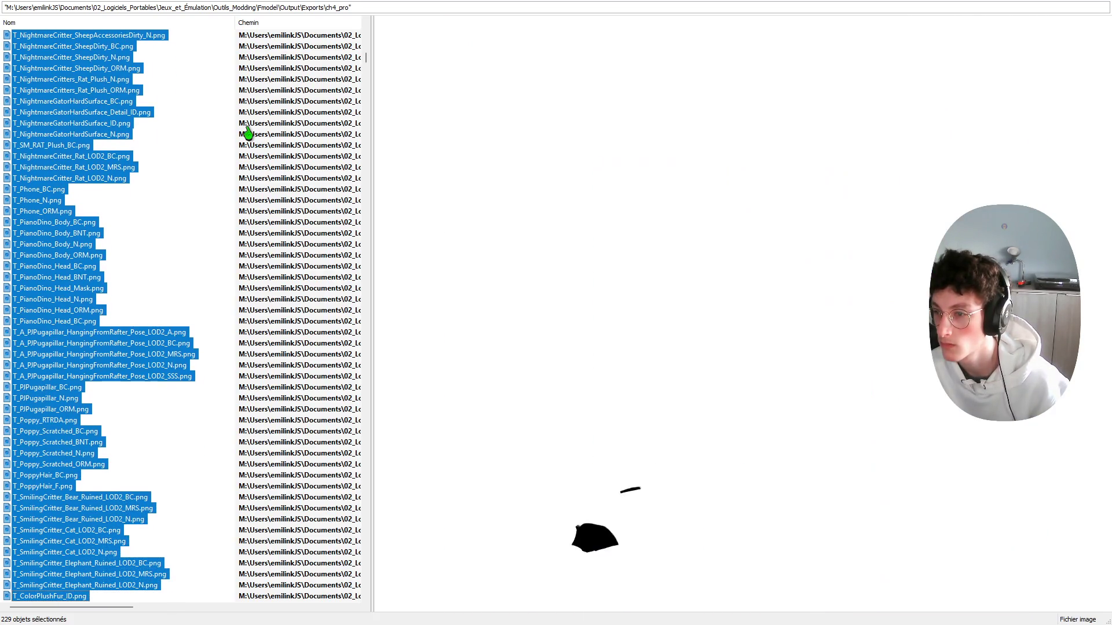
pyautogui.hotkey('shift', 'Down')
pyautogui.hotkey('shift', 'Down')
pyautogui.hotkey('shift', 'Down')
pyautogui.hotkey('shift', 'Down')
pyautogui.hotkey('shift', 'Down')
pyautogui.hotkey('shift', 'Down')
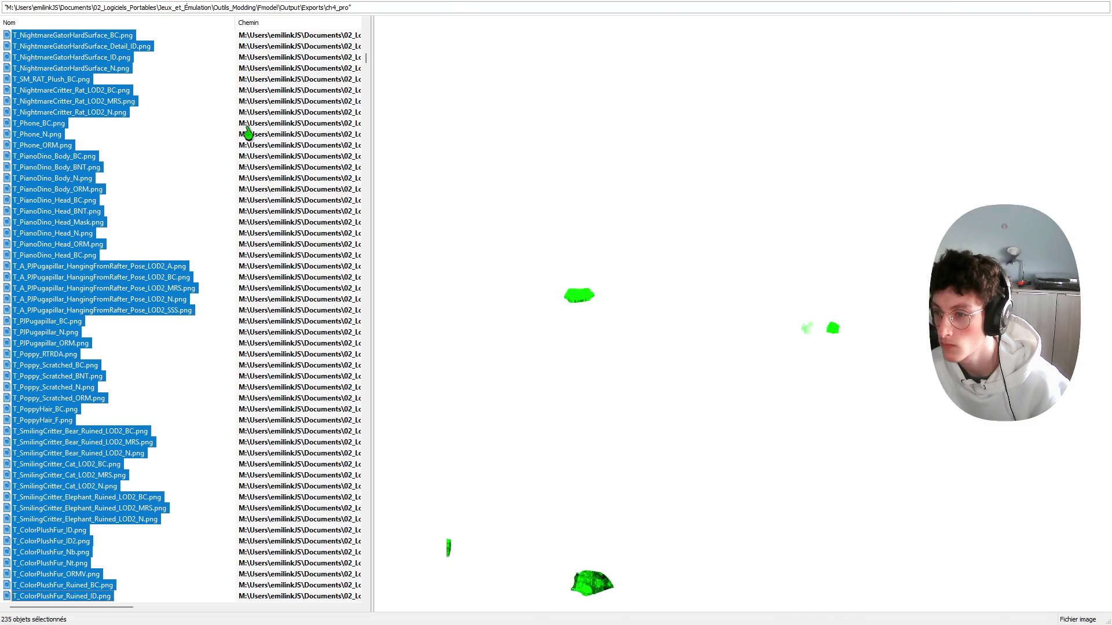
pyautogui.hotkey('shift', 'Down')
pyautogui.hotkey('shift', 'Down')
pyautogui.hotkey('shift', 'Down')
pyautogui.hotkey('shift', 'Down')
pyautogui.hotkey('shift', 'Down')
pyautogui.hotkey('shift', 'Down')
pyautogui.hotkey('shift', 'Down')
# Step: Extend the selection over the ColorPlushHardSurface, DeadRabbit, ToyExperiment, Barry and Yarnabee textures
pyautogui.hotkey('shift', 'Down')
pyautogui.hotkey('shift', 'Down')
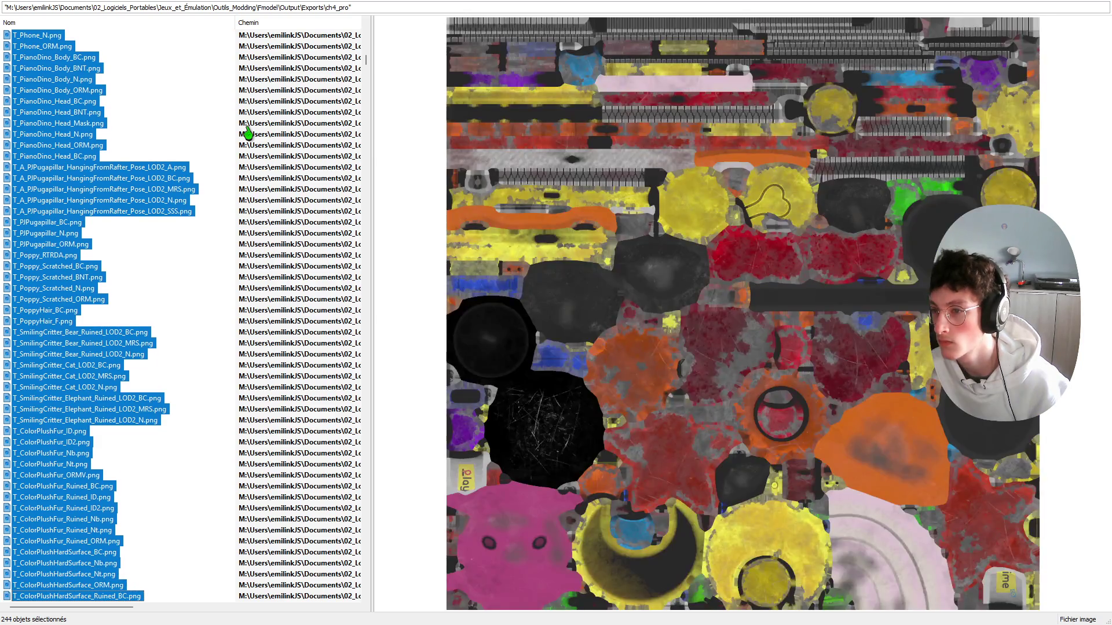
pyautogui.hotkey('shift', 'Down')
pyautogui.hotkey('shift', 'Down')
pyautogui.hotkey('shift', 'Down')
pyautogui.hotkey('shift', 'Down')
pyautogui.hotkey('shift', 'Down')
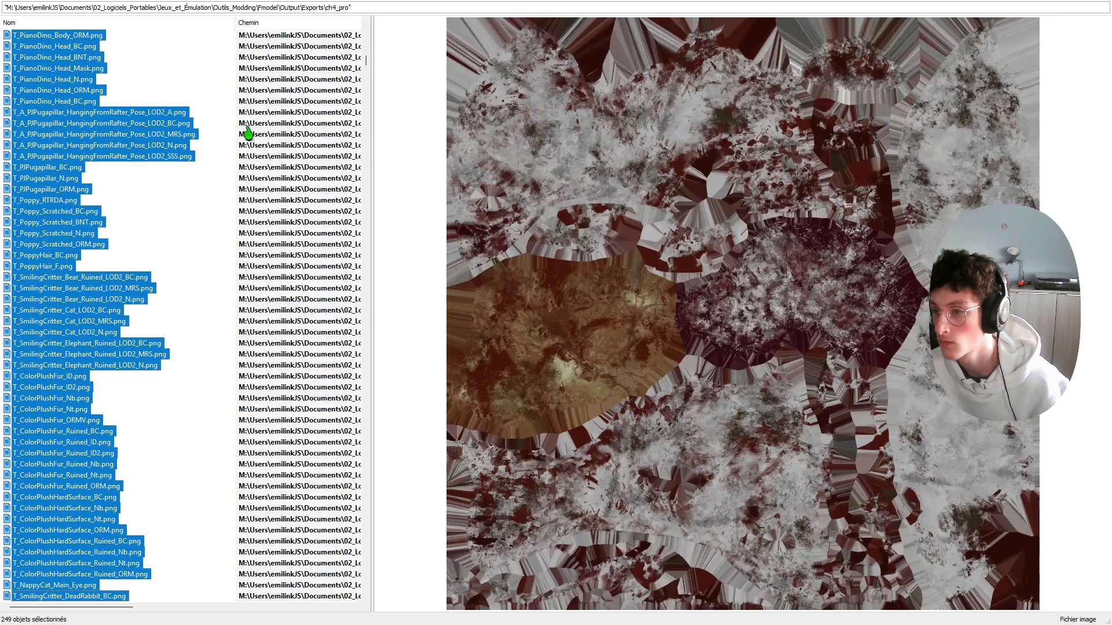
pyautogui.hotkey('shift', 'Down')
pyautogui.hotkey('shift', 'Down')
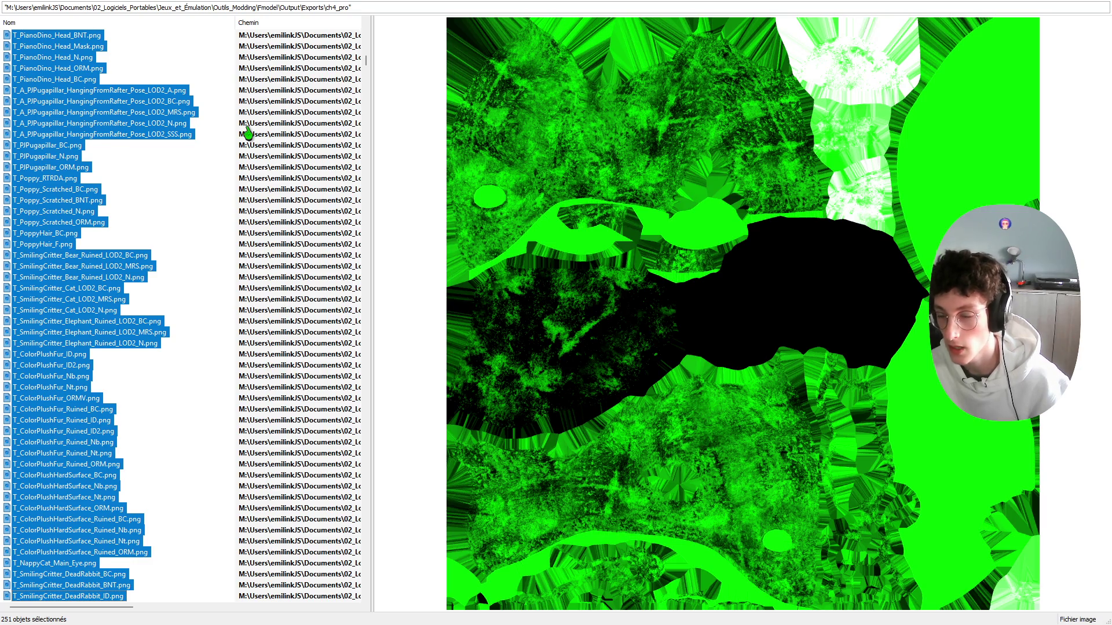
pyautogui.hotkey('shift', 'Down')
pyautogui.hotkey('shift', 'Down')
pyautogui.hotkey('shift', 'Down')
pyautogui.hotkey('shift', 'Down')
pyautogui.hotkey('shift', 'Down')
pyautogui.hotkey('shift', 'Down')
pyautogui.hotkey('shift', 'Down')
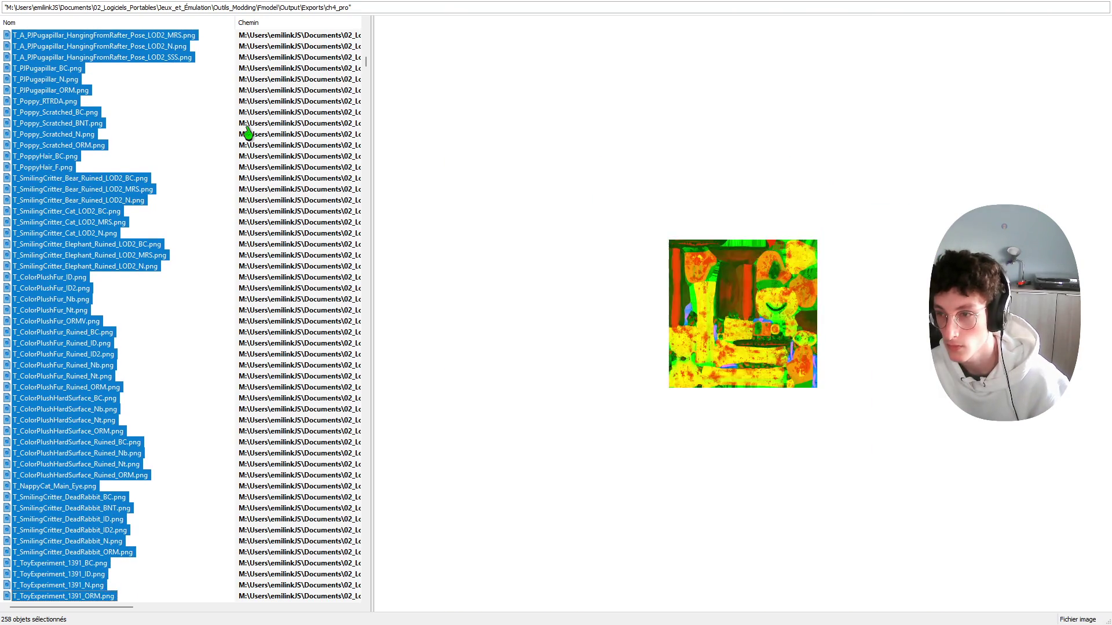
pyautogui.hotkey('shift', 'Down')
pyautogui.hotkey('shift', 'Down')
pyautogui.hotkey('shift', 'Down')
pyautogui.hotkey('shift', 'Down')
pyautogui.hotkey('shift', 'Down')
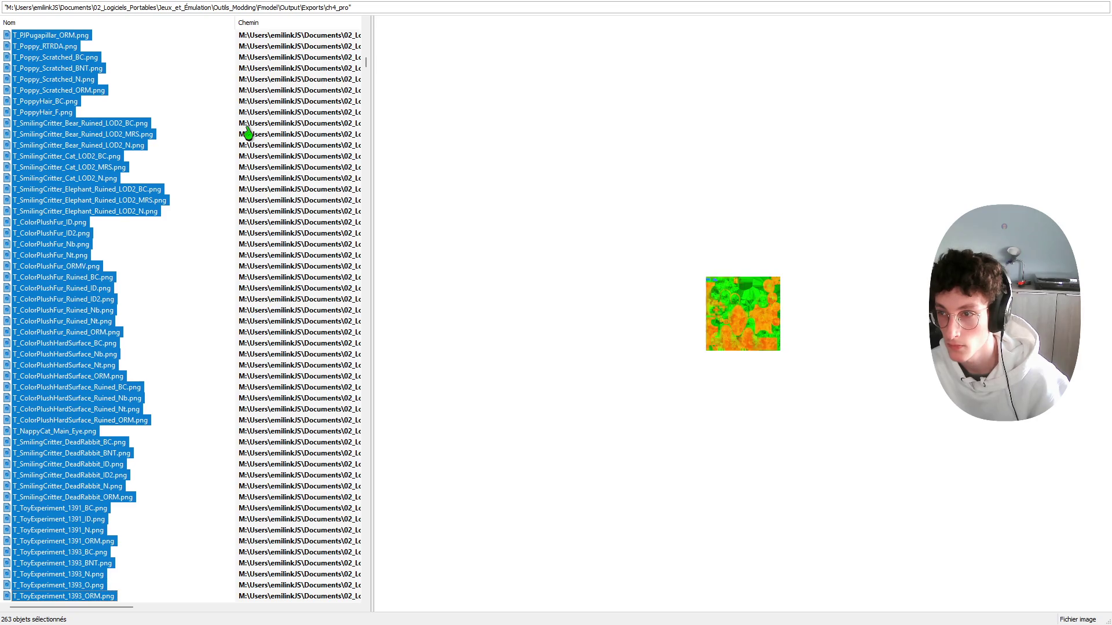
pyautogui.hotkey('shift', 'Down')
pyautogui.hotkey('shift', 'Down')
pyautogui.hotkey('shift', 'Down')
pyautogui.hotkey('shift', 'Down')
pyautogui.hotkey('shift', 'Down')
pyautogui.hotkey('shift', 'Down')
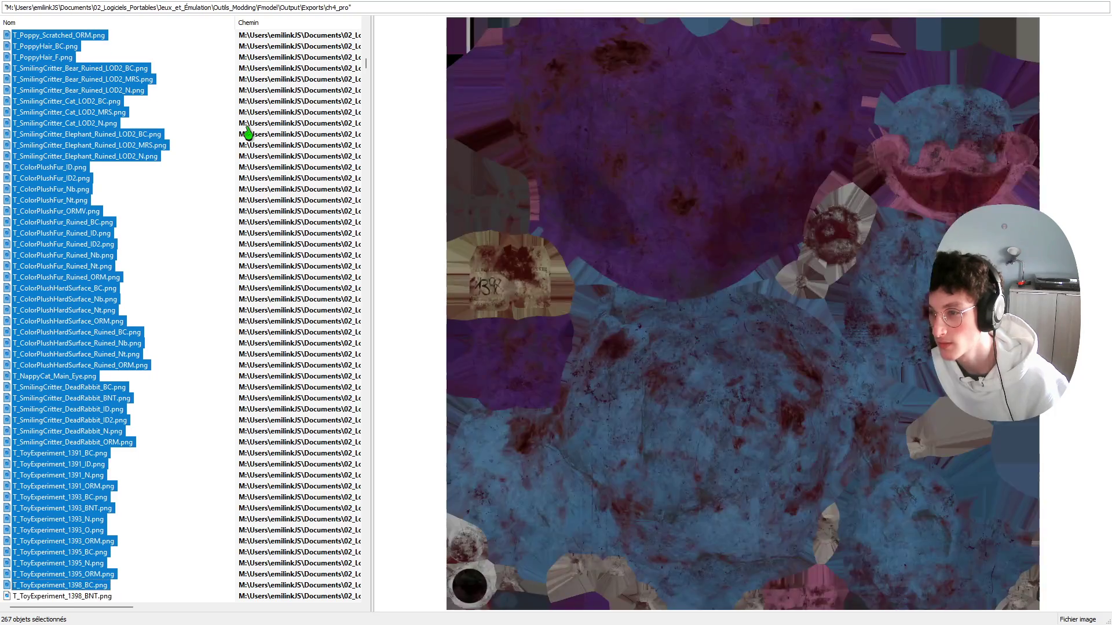
pyautogui.hotkey('shift', 'Down')
pyautogui.hotkey('shift', 'Down')
pyautogui.hotkey('shift', 'Down')
pyautogui.hotkey('shift', 'Down')
pyautogui.hotkey('shift', 'Down')
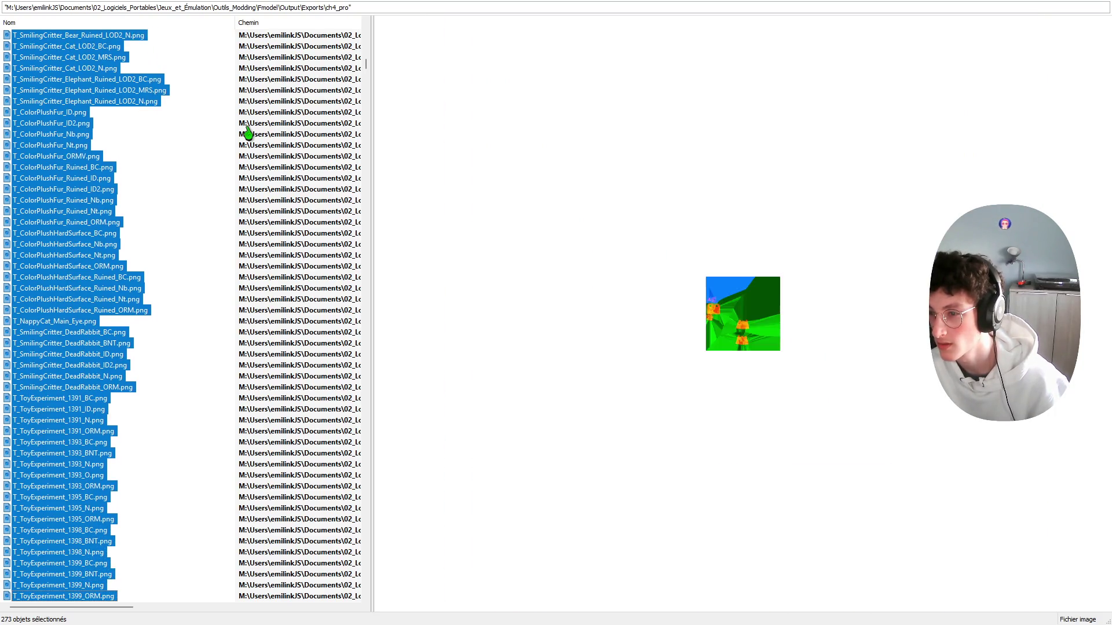
pyautogui.hotkey('shift', 'Down')
pyautogui.hotkey('shift', 'Down')
pyautogui.hotkey('shift', 'Down')
pyautogui.hotkey('shift', 'Down')
pyautogui.hotkey('shift', 'Down')
pyautogui.hotkey('shift', 'Down')
pyautogui.hotkey('shift', 'Down')
pyautogui.hotkey('shift', 'Down')
pyautogui.hotkey('shift', 'Down')
pyautogui.hotkey('shift', 'Down')
pyautogui.hotkey('shift', 'Down')
pyautogui.hotkey('shift', 'Down')
pyautogui.hotkey('shift', 'Down')
pyautogui.hotkey('shift', 'Down')
pyautogui.hotkey('shift', 'Down')
pyautogui.hotkey('shift', 'Down')
pyautogui.hotkey('shift', 'Down')
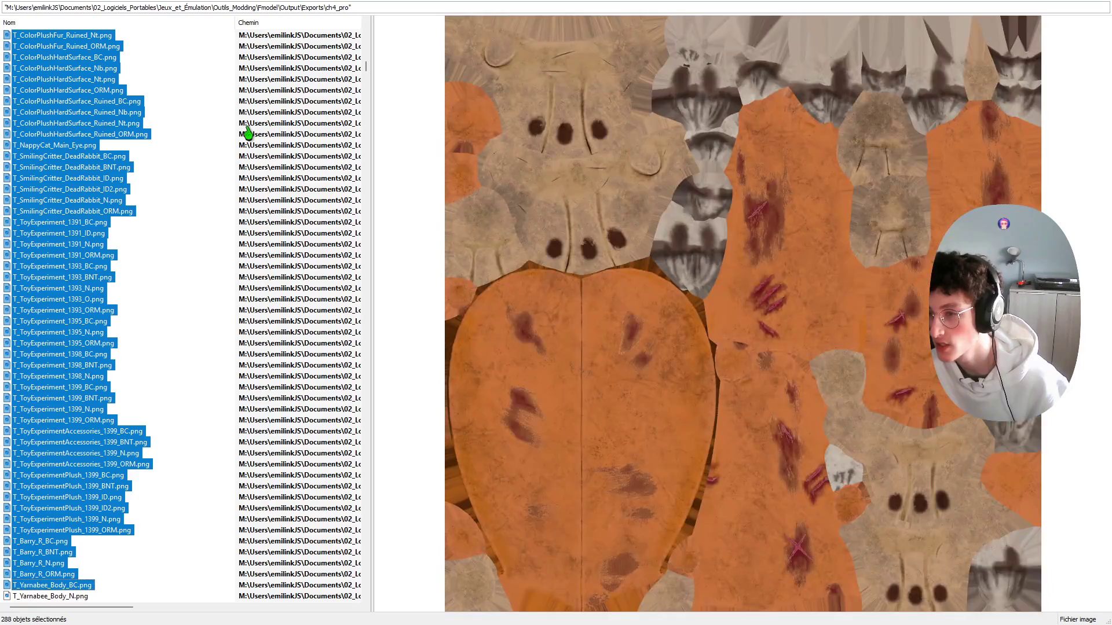
pyautogui.hotkey('shift', 'Down')
pyautogui.hotkey('shift', 'Down')
pyautogui.hotkey('shift', 'Down')
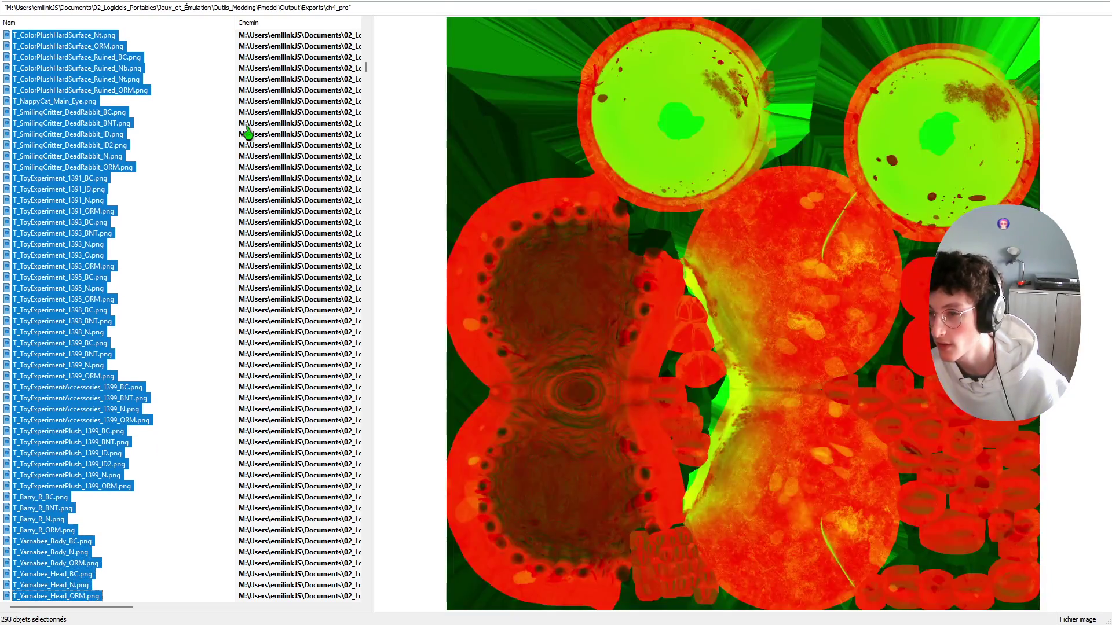
pyautogui.hotkey('shift', 'Down')
pyautogui.hotkey('shift', 'Down')
pyautogui.hotkey('shift', 'Down')
pyautogui.hotkey('shift', 'Down')
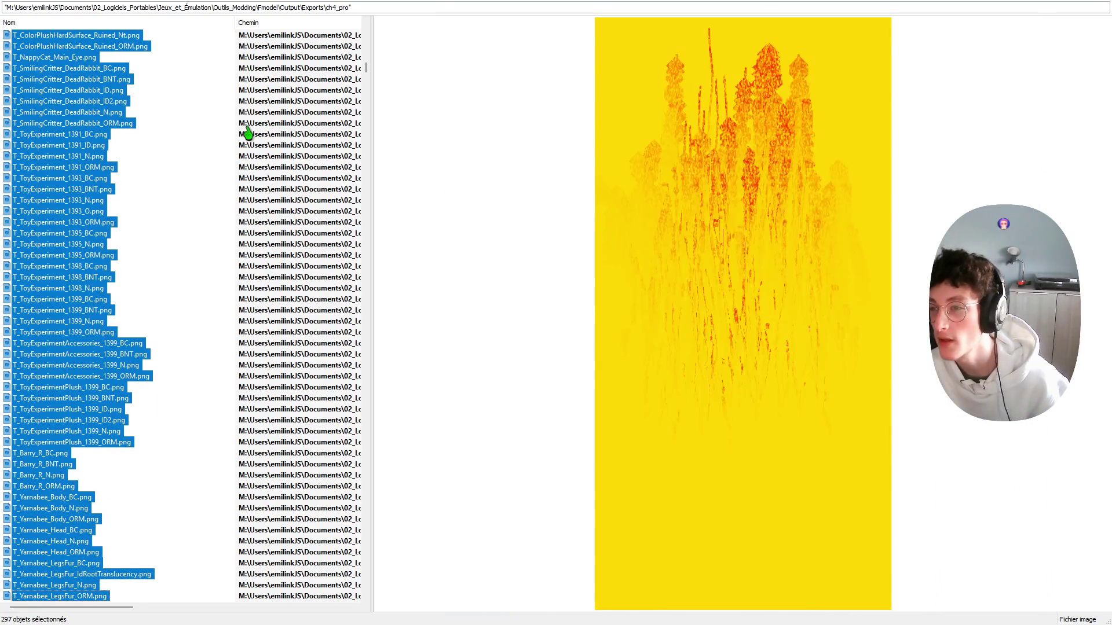
pyautogui.hotkey('shift', 'Down')
pyautogui.hotkey('shift', 'Down')
pyautogui.hotkey('shift', 'Down')
# Step: Extend through the Battery, PrisonCell and CellDoor textures, excluding T_C4Explosives_BC.png, and request permanent deletion of all 356
pyautogui.hotkey('shift', 'Down')
pyautogui.hotkey('shift', 'Down')
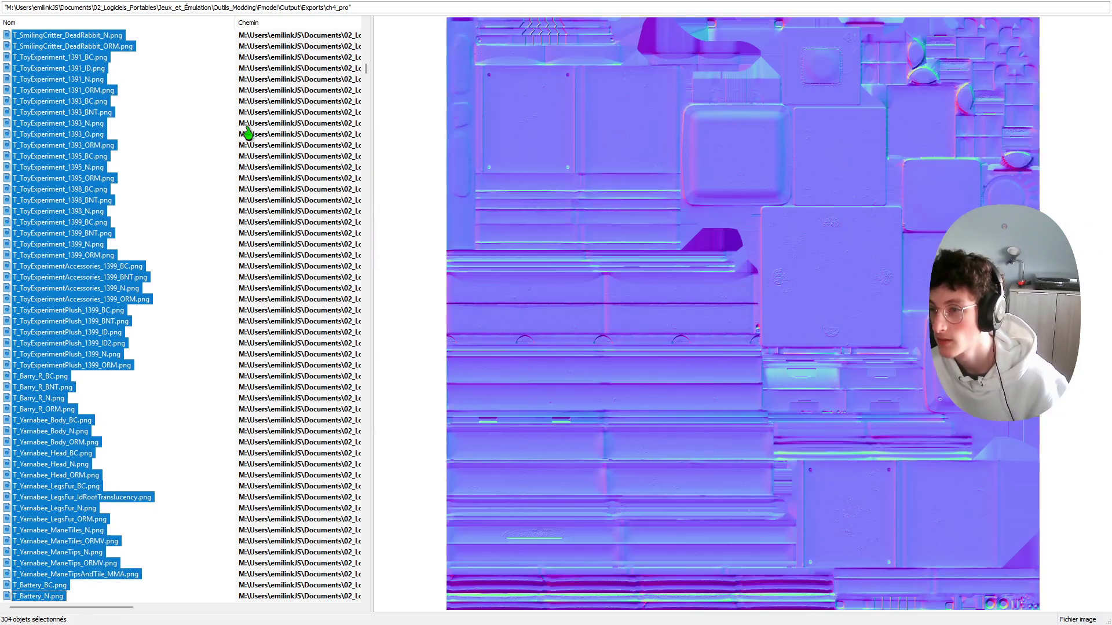
pyautogui.hotkey('shift', 'Down')
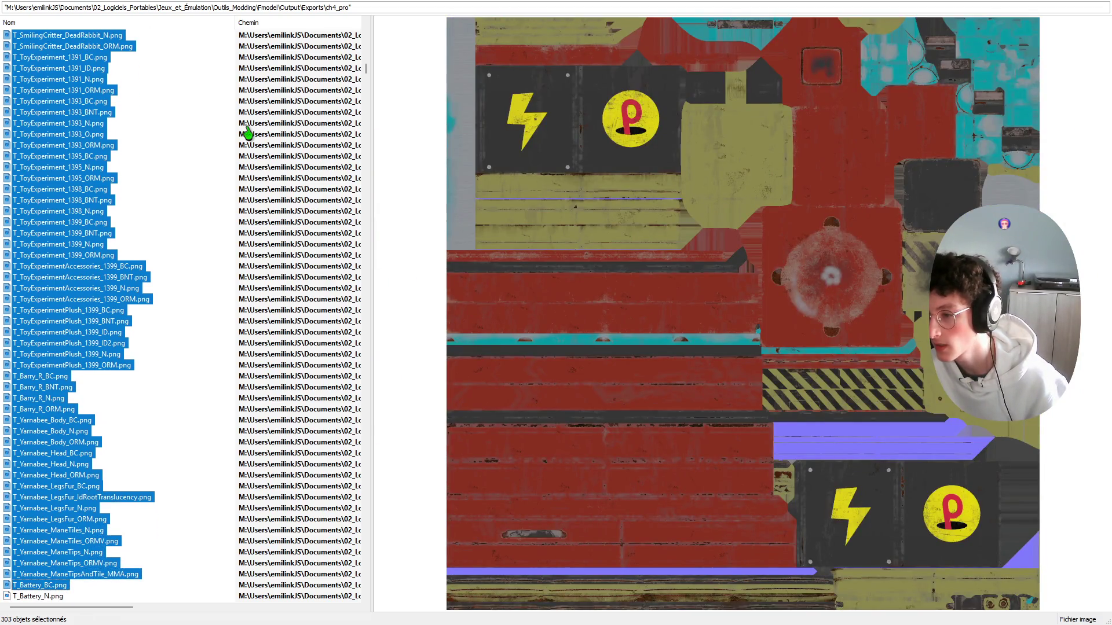
pyautogui.hotkey('shift', 'Down')
pyautogui.hotkey('shift', 'Down')
pyautogui.hotkey('shift', 'Down')
pyautogui.hotkey('shift', 'Down')
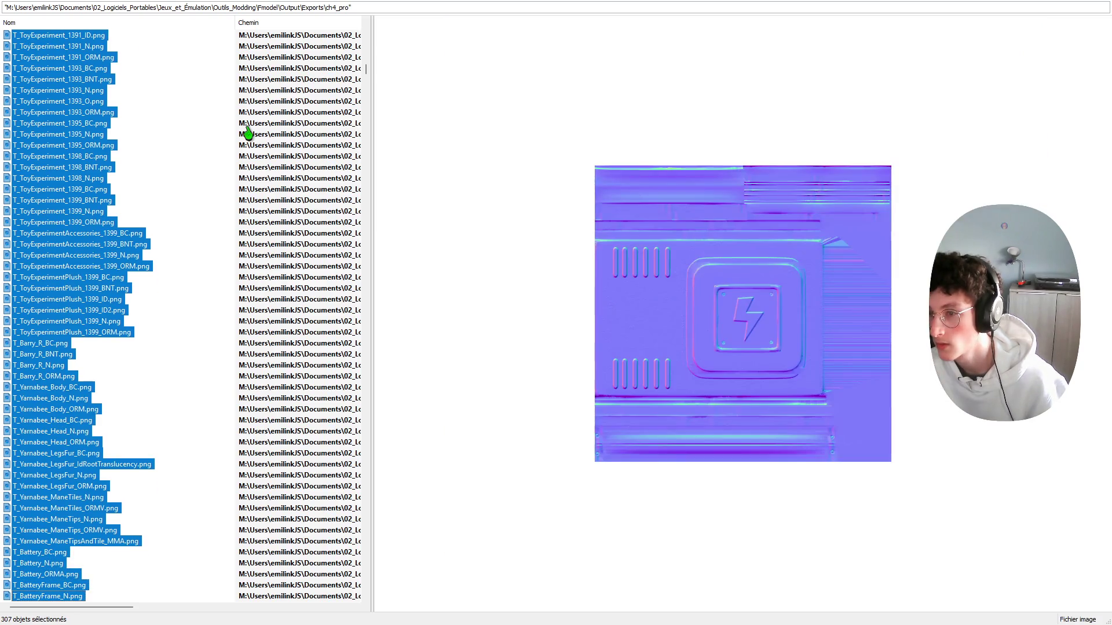
pyautogui.hotkey('shift', 'Down')
pyautogui.hotkey('shift', 'Down')
pyautogui.hotkey('shift', 'Down')
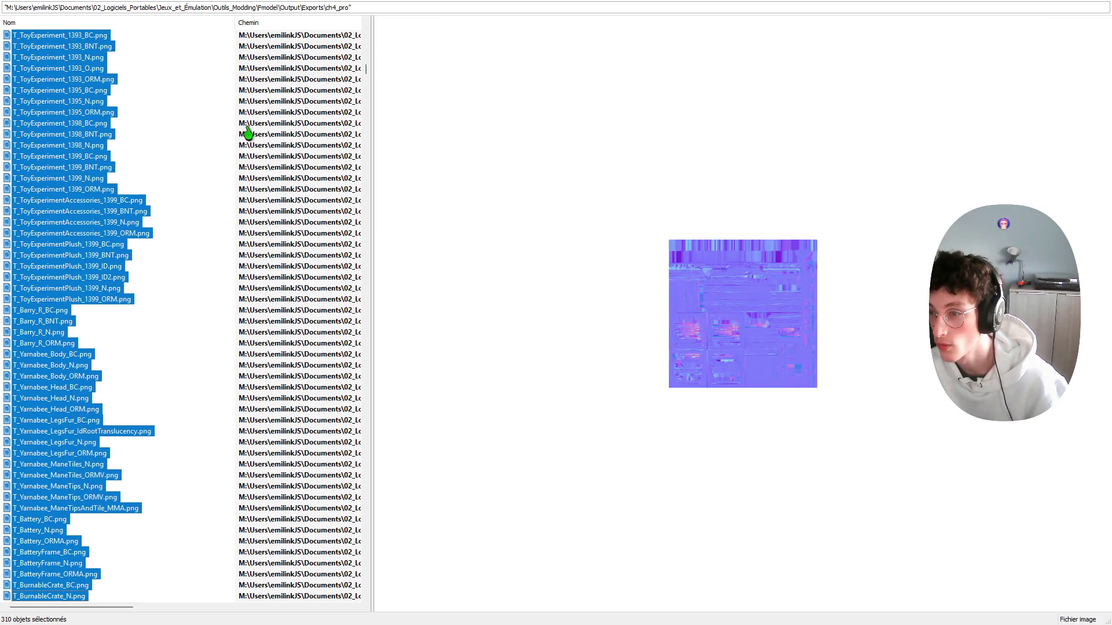
pyautogui.hotkey('shift', 'Down')
pyautogui.hotkey('shift', 'Down')
pyautogui.hotkey('shift', 'Down')
pyautogui.hotkey('shift', 'Down')
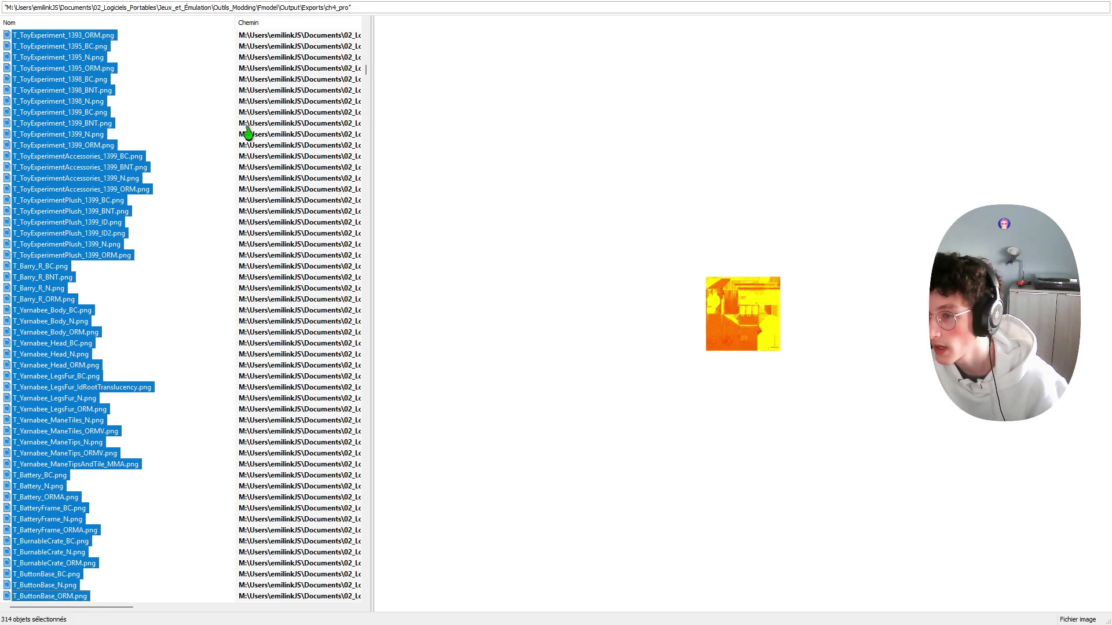
pyautogui.hotkey('shift', 'Down')
pyautogui.hotkey('shift', 'Down')
pyautogui.hotkey('shift', 'Down')
pyautogui.hotkey('shift', 'Down')
pyautogui.hotkey('shift', 'Down')
pyautogui.hotkey('shift', 'Down')
pyautogui.hotkey('shift', 'Down')
pyautogui.hotkey('shift', 'Down')
pyautogui.hotkey('shift', 'Down')
pyautogui.hotkey('shift', 'Down')
pyautogui.hotkey('shift', 'Down')
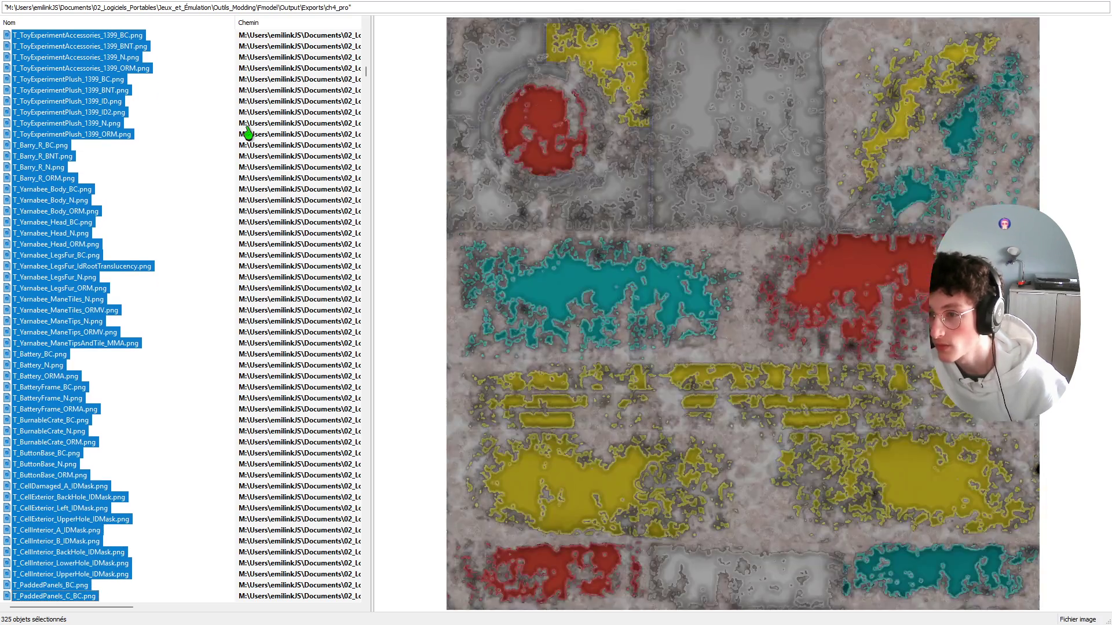
pyautogui.hotkey('shift', 'Down')
pyautogui.hotkey('shift', 'Down')
pyautogui.hotkey('shift', 'Down')
pyautogui.hotkey('shift', 'Down')
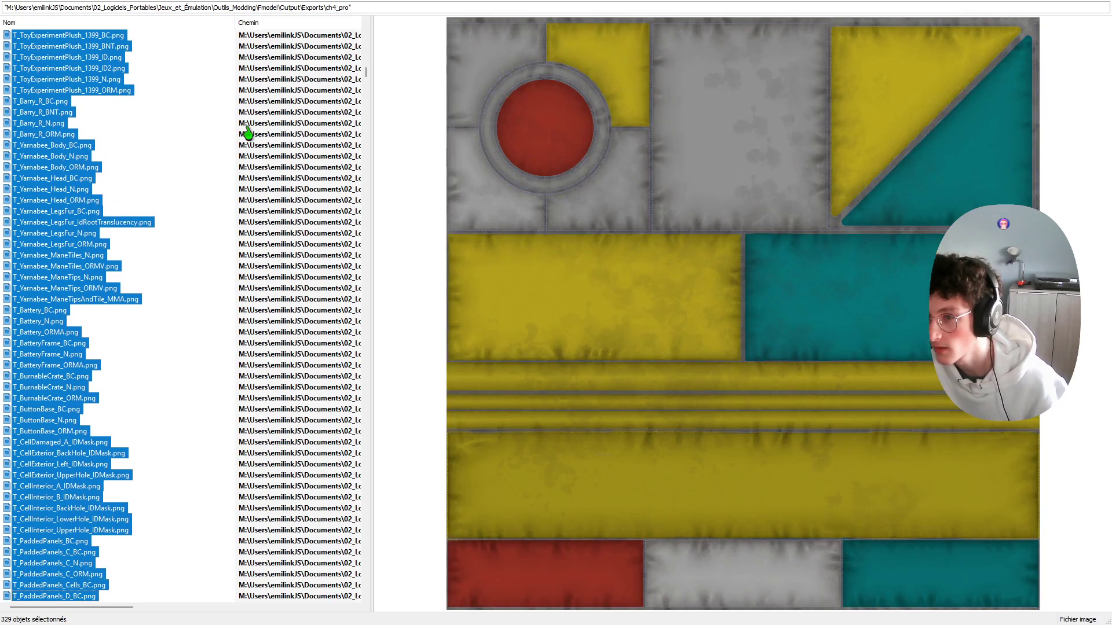
pyautogui.hotkey('shift', 'Down')
pyautogui.hotkey('shift', 'Down')
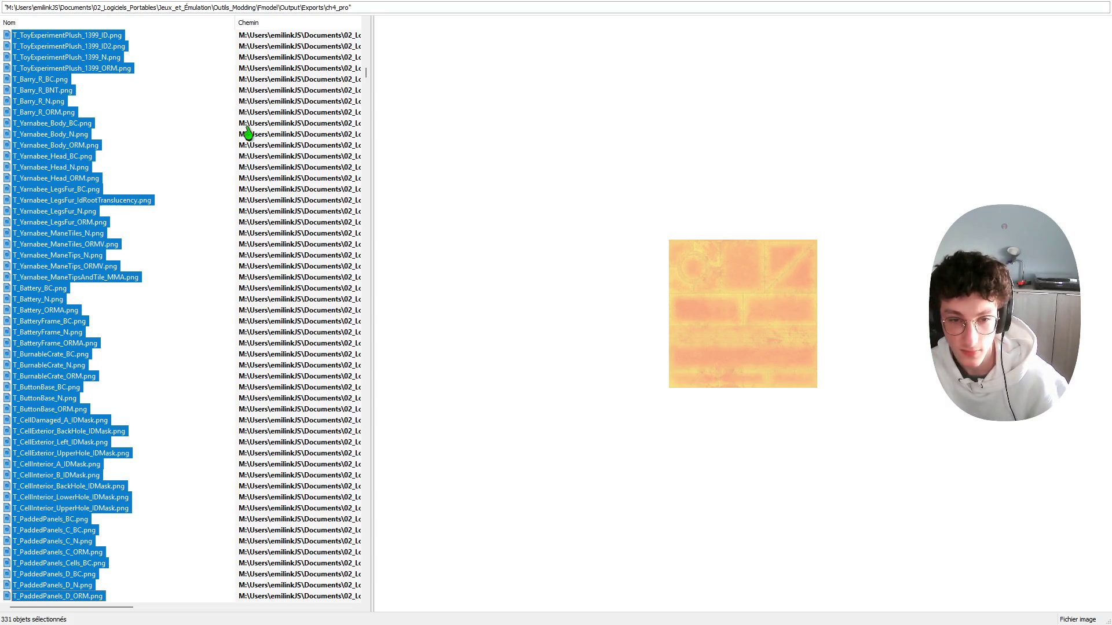
pyautogui.hotkey('shift', 'Down')
pyautogui.hotkey('shift', 'Down')
pyautogui.hotkey('shift', 'Down')
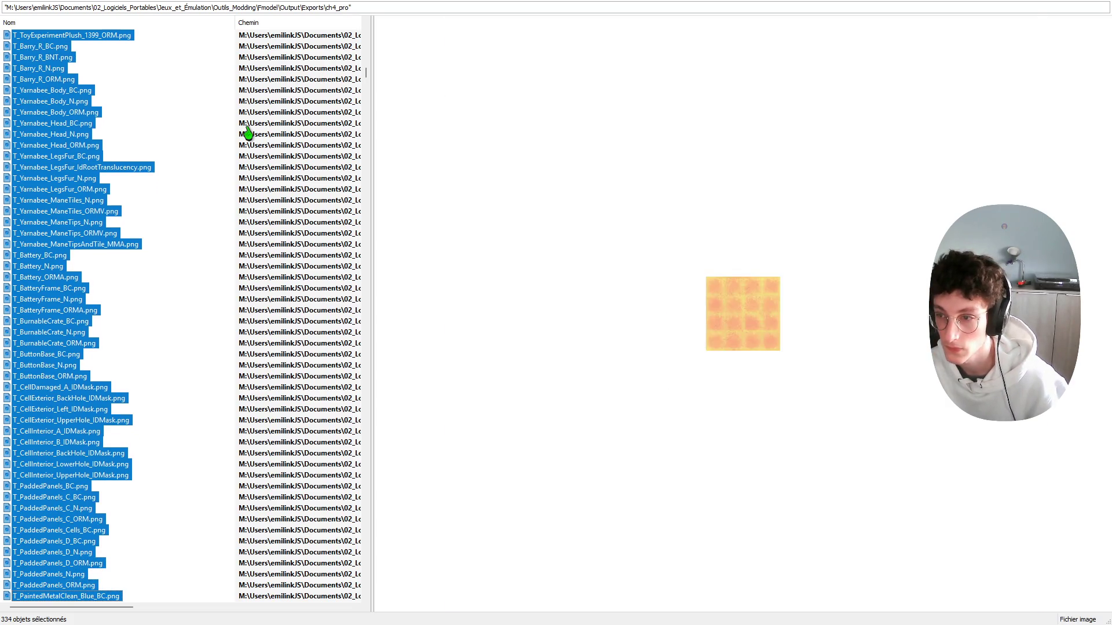
pyautogui.hotkey('shift', 'Down')
pyautogui.hotkey('shift', 'Down')
pyautogui.hotkey('shift', 'Down')
pyautogui.hotkey('shift', 'Down')
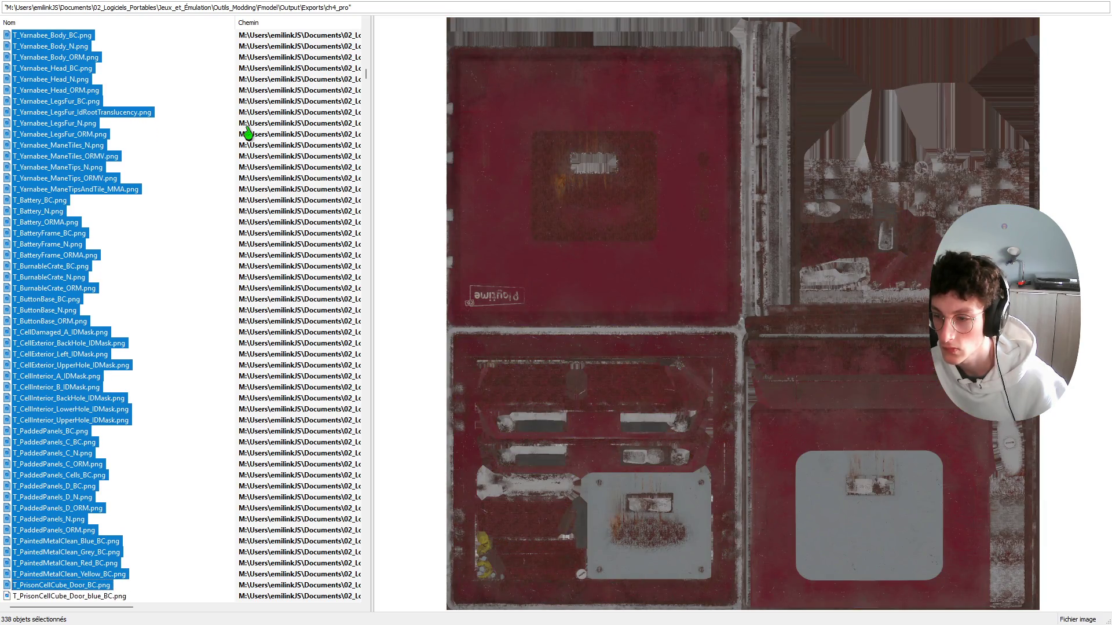
pyautogui.hotkey('shift', 'Down')
pyautogui.hotkey('shift', 'Down')
pyautogui.hotkey('shift', 'Down')
pyautogui.hotkey('shift', 'Down')
pyautogui.hotkey('shift', 'Down')
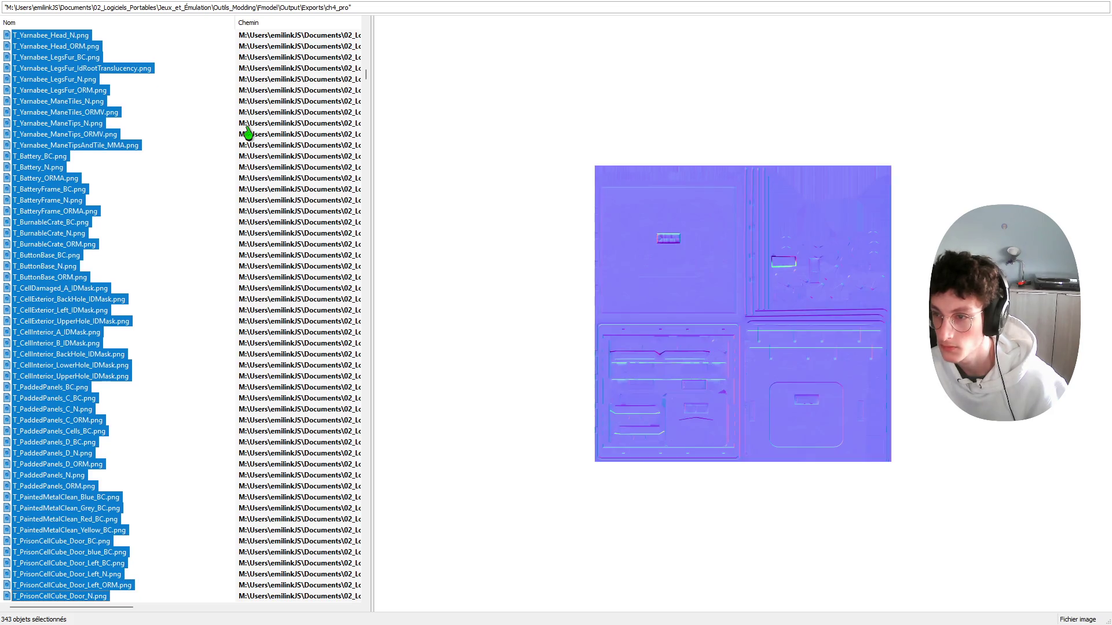
pyautogui.hotkey('shift', 'Down')
pyautogui.hotkey('shift', 'Down')
pyautogui.hotkey('shift', 'Down')
pyautogui.hotkey('shift', 'Down')
pyautogui.hotkey('shift', 'Down')
pyautogui.hotkey('shift', 'Down')
pyautogui.hotkey('shift', 'Down')
pyautogui.hotkey('shift', 'Down')
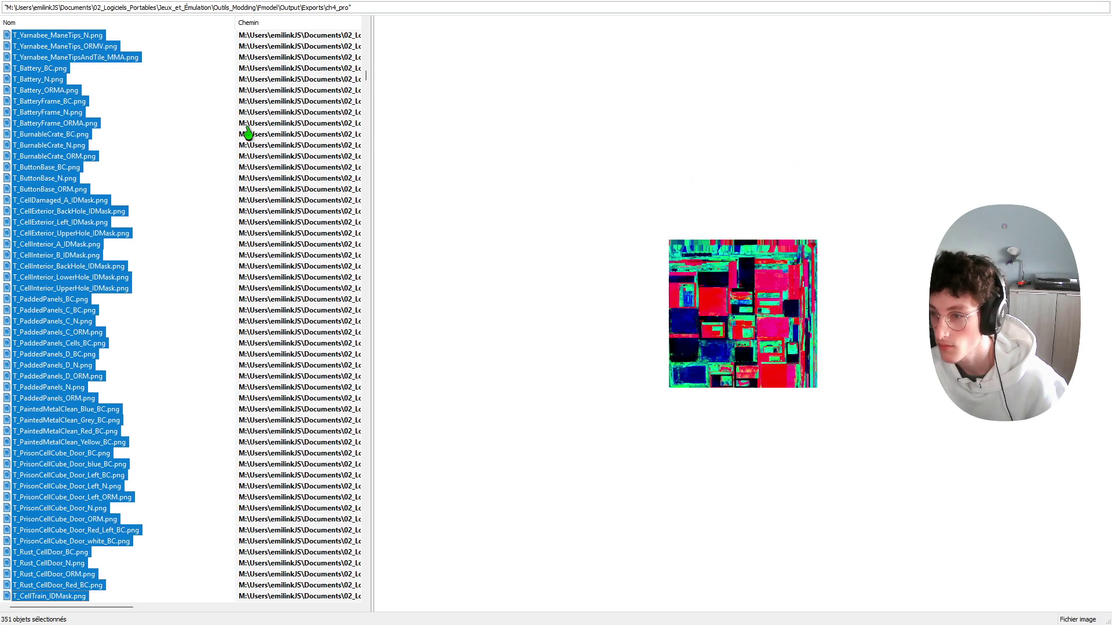
pyautogui.hotkey('shift', 'Down')
pyautogui.hotkey('shift', 'Down')
pyautogui.hotkey('shift', 'Down')
pyautogui.hotkey('shift', 'Down')
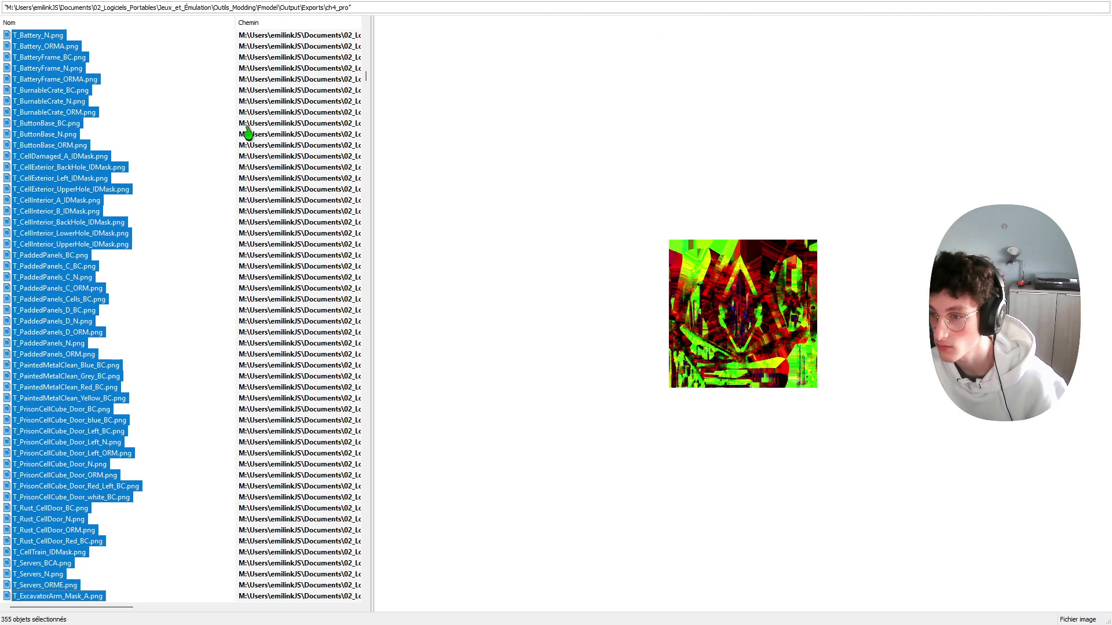
pyautogui.hotkey('shift', 'Down')
pyautogui.hotkey('shift', 'Down')
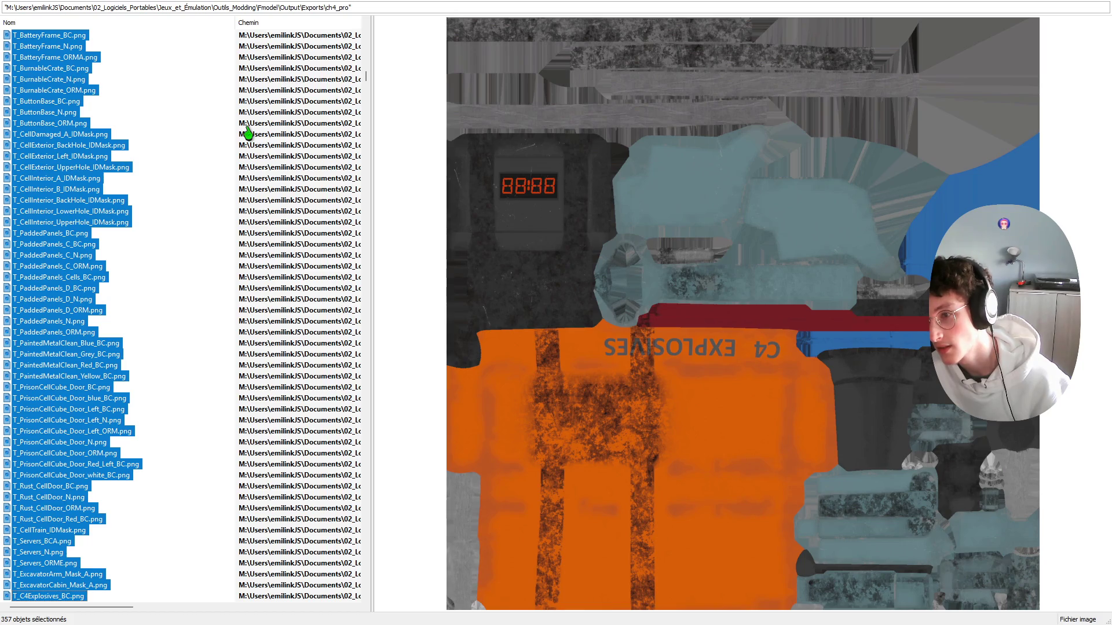
pyautogui.hotkey('shift', 'Up')
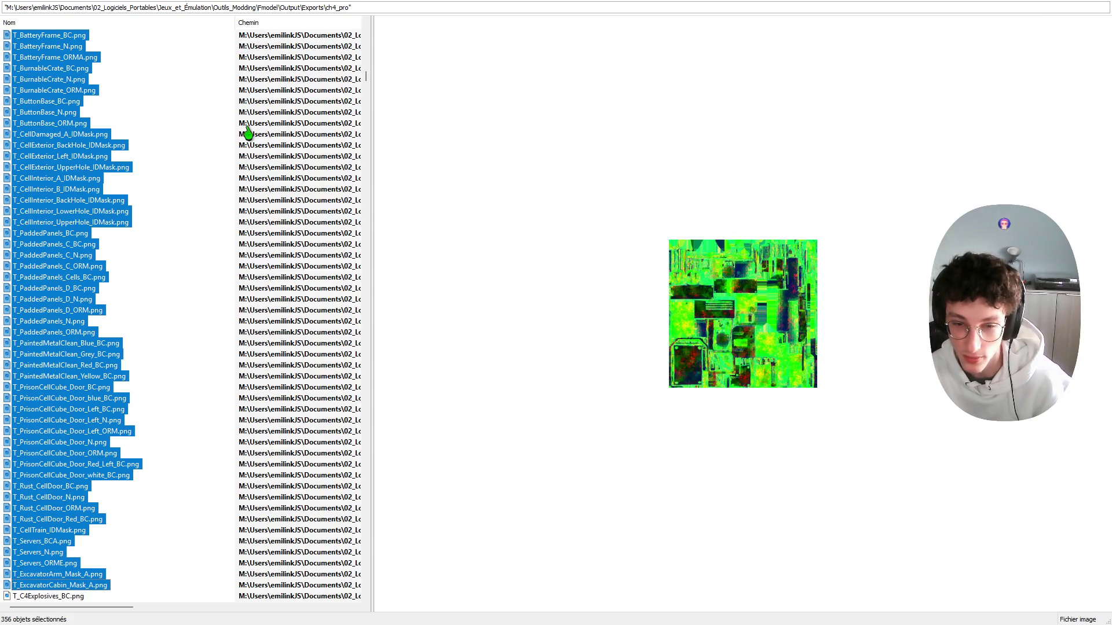
pyautogui.hotkey('shift', 'Delete')
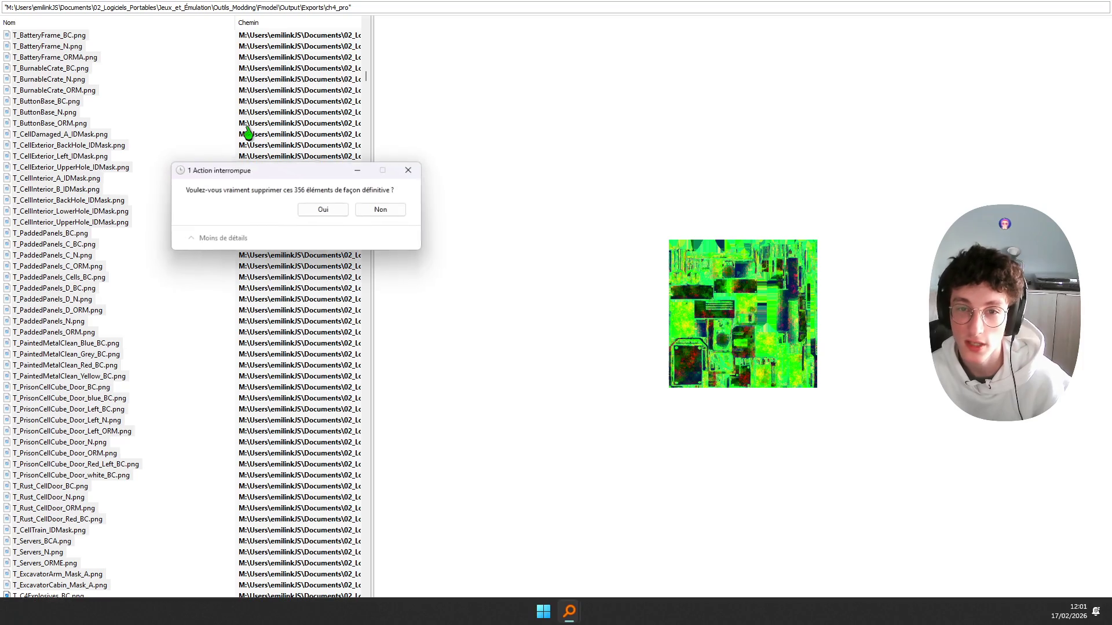
# Step: Confirm permanent deletion of the 356 textures and return to the top of the list
pyautogui.press('Return')
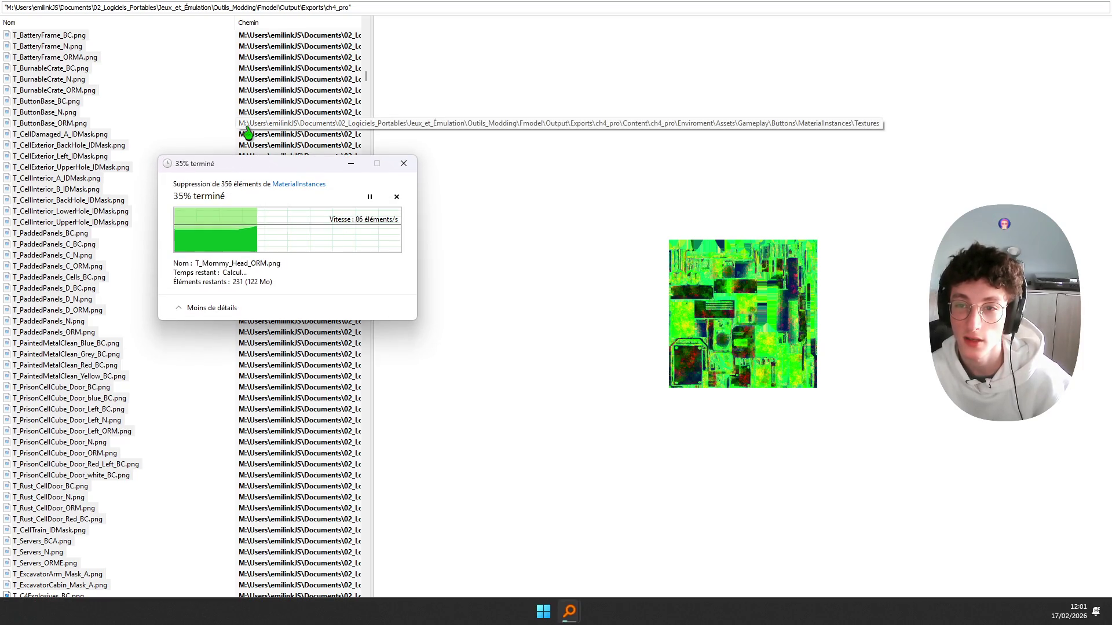
pyautogui.scroll(15, 281, 136)
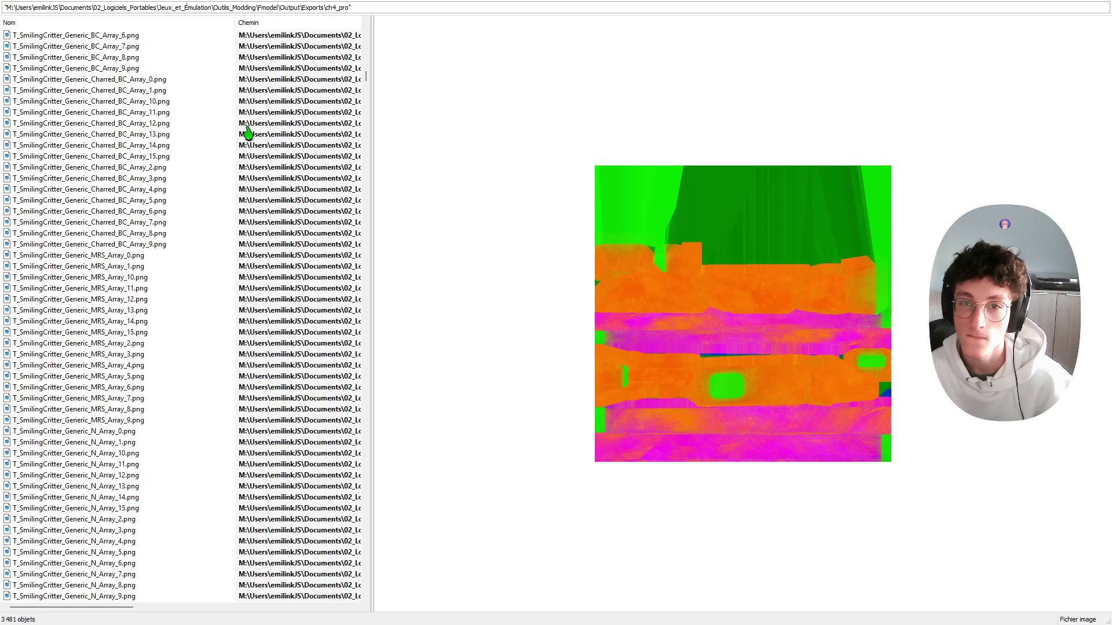
pyautogui.moveTo(364, 78); pyautogui.dragTo(364, 26)
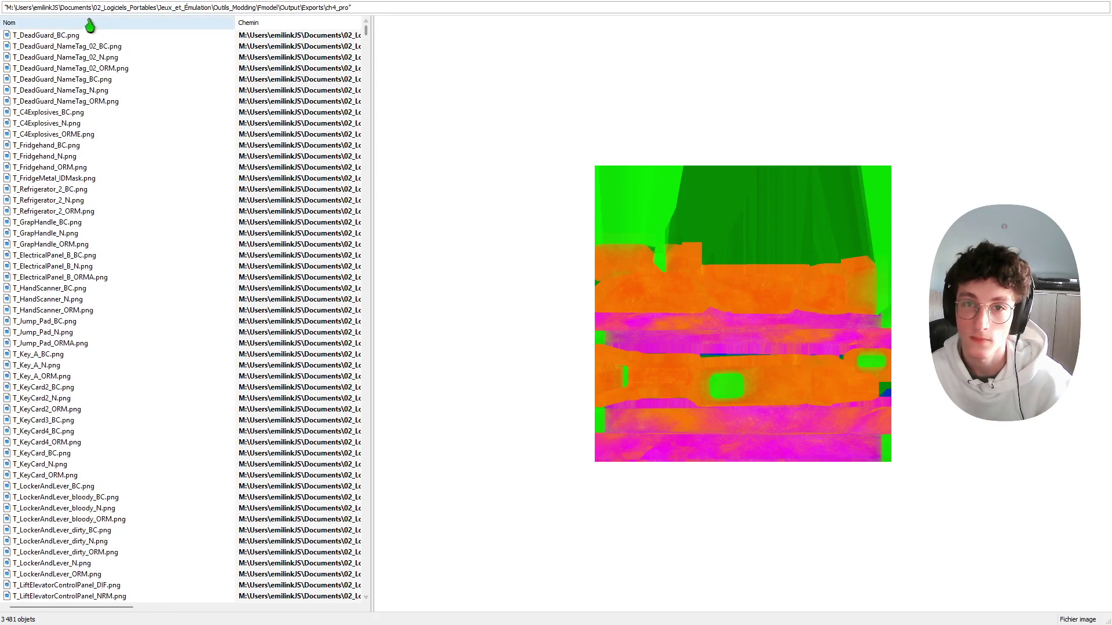
# Step: Delete the 15 textures from T_C4Explosives_N.png through T_ElectricalPanel_B_ORMA.png, keeping T_HandScanner_BC.png
pyautogui.click(61, 36)
pyautogui.press('Down')
pyautogui.press('Down')
pyautogui.press('Down')
pyautogui.press('Down')
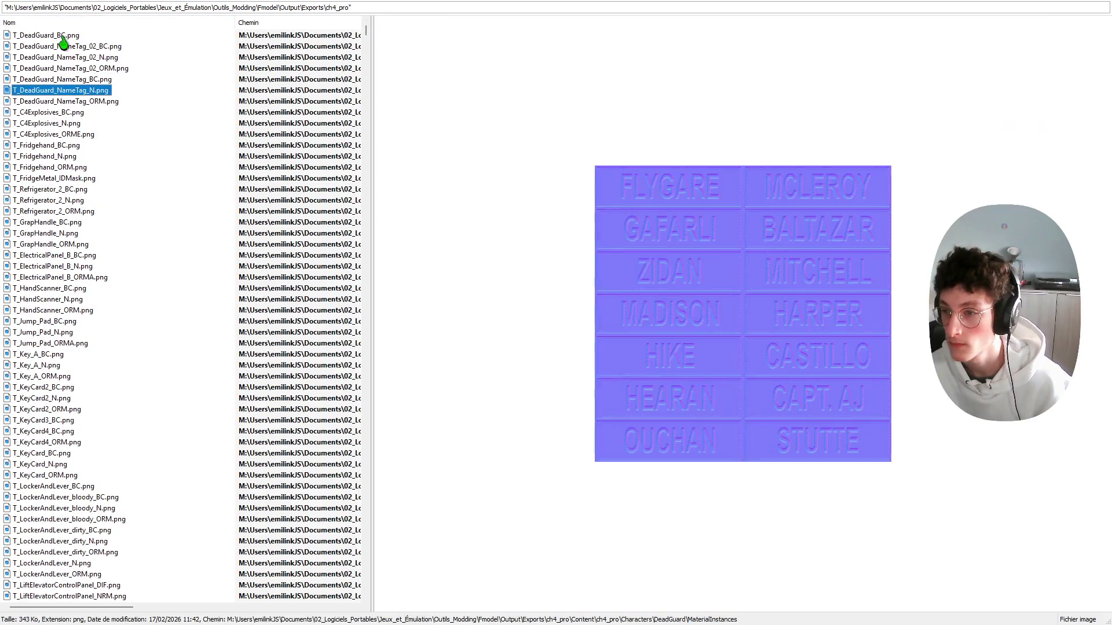
pyautogui.press('Down')
pyautogui.press('Down')
pyautogui.press('Down')
pyautogui.press('Down')
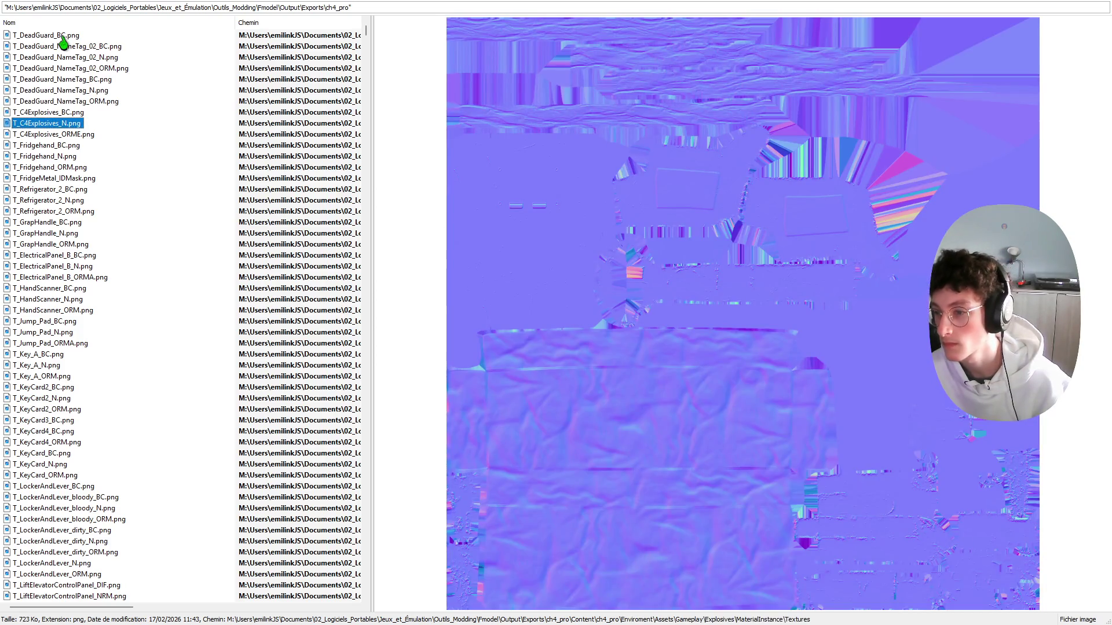
pyautogui.hotkey('shift', 'Down')
pyautogui.hotkey('shift', 'Down')
pyautogui.hotkey('shift', 'Down')
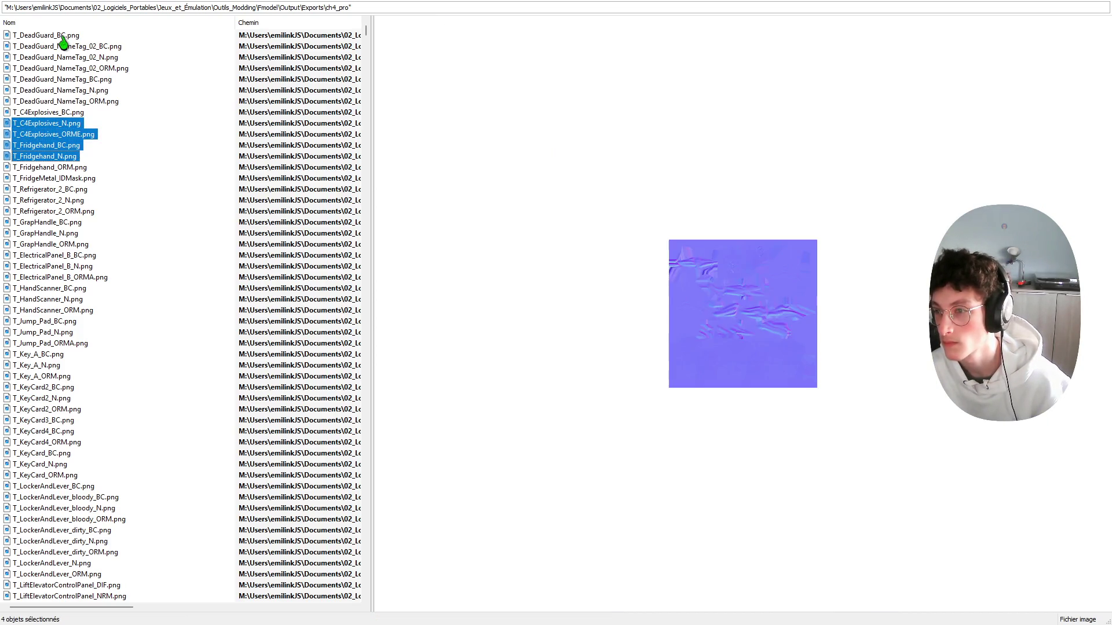
pyautogui.hotkey('shift', 'Down')
pyautogui.hotkey('shift', 'Down')
pyautogui.hotkey('shift', 'Down')
pyautogui.hotkey('shift', 'Down')
pyautogui.hotkey('shift', 'Down')
pyautogui.hotkey('shift', 'Down')
pyautogui.hotkey('shift', 'Down')
pyautogui.hotkey('shift', 'Down')
pyautogui.hotkey('shift', 'Down')
pyautogui.hotkey('shift', 'Down')
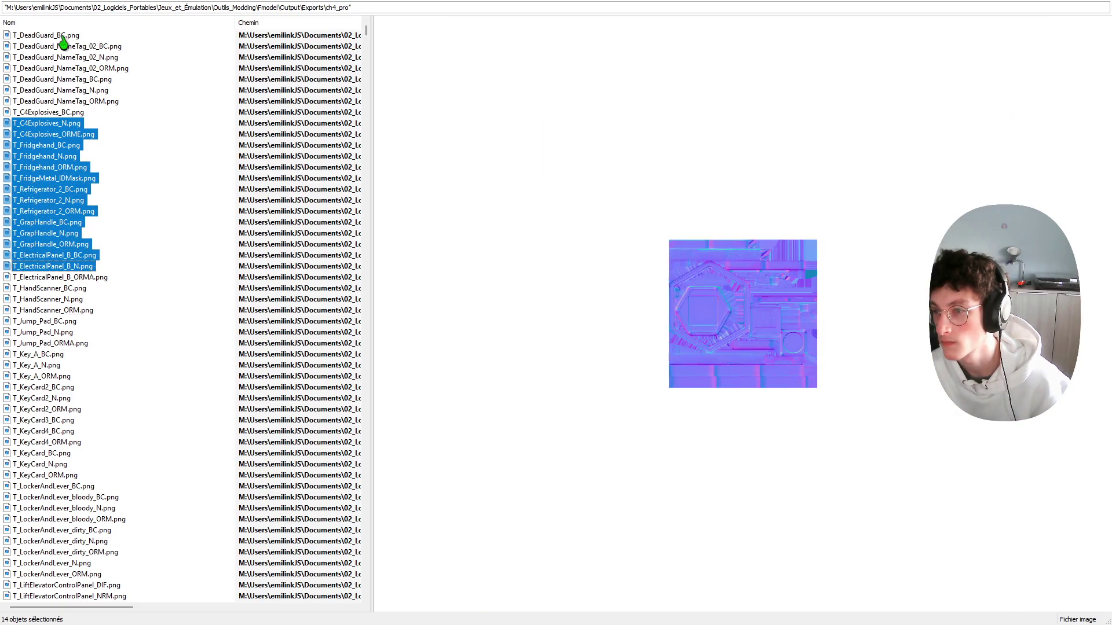
pyautogui.hotkey('shift', 'Down')
pyautogui.hotkey('shift', 'Down')
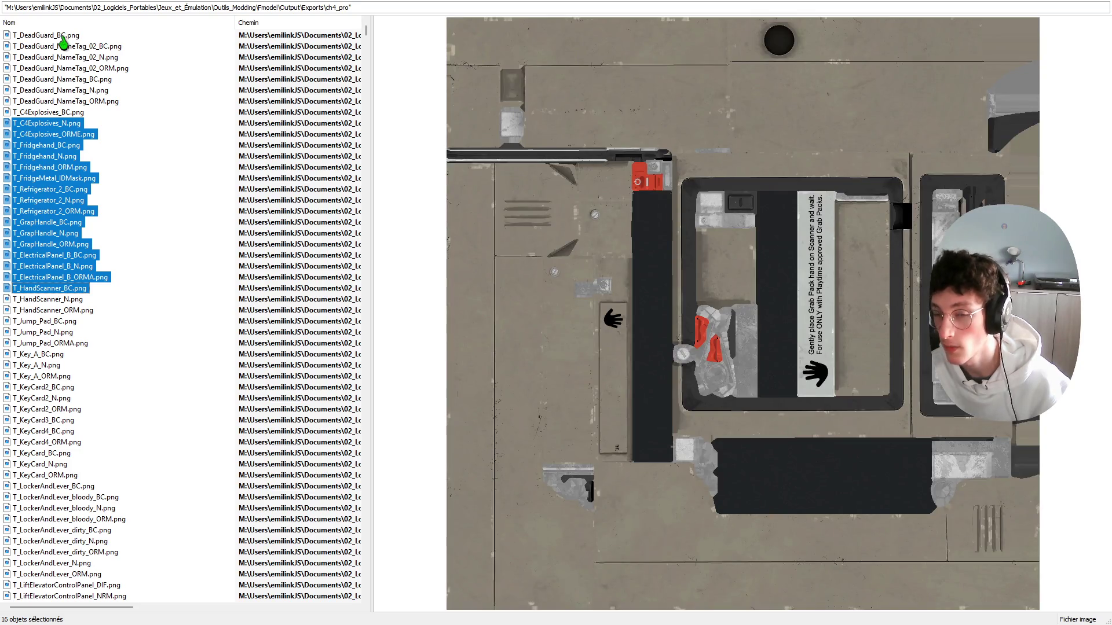
pyautogui.hotkey('shift', 'Up')
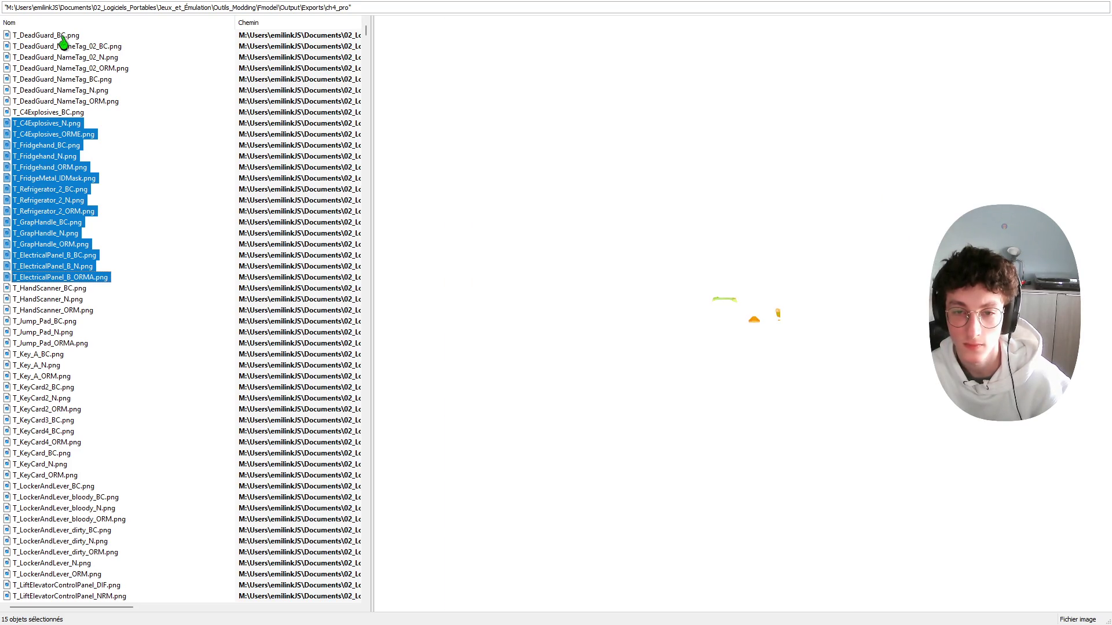
pyautogui.press('Delete')
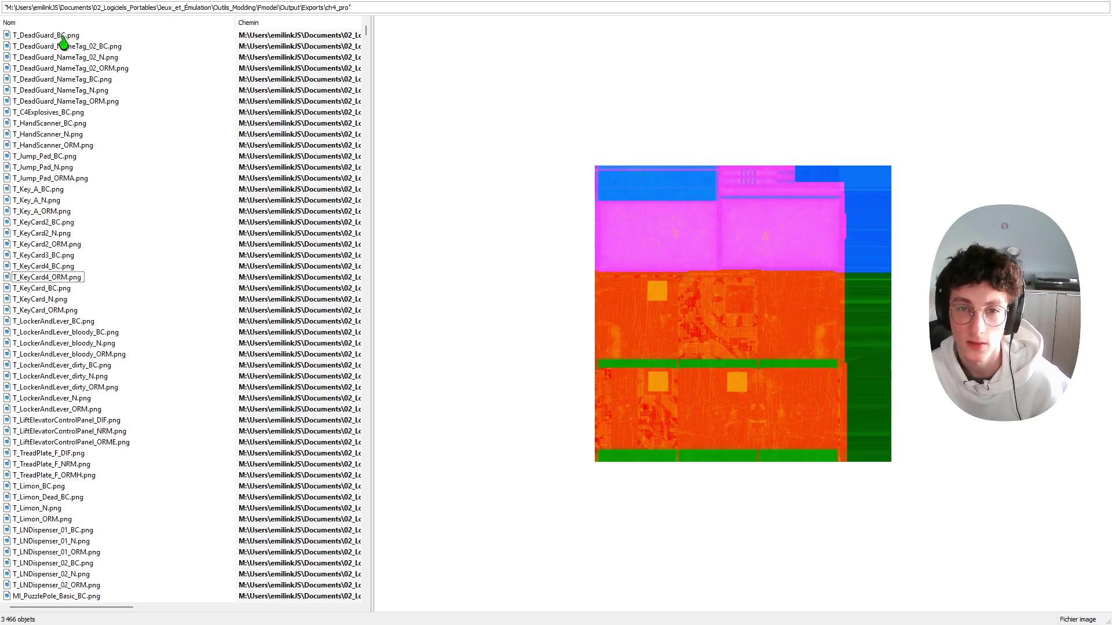
pyautogui.click(37, 124)
# Step: Delete the seven textures from T_HandScanner_ORM.png through T_Key_A_N.png, keeping T_KeyCard2_BC
pyautogui.click(44, 134)
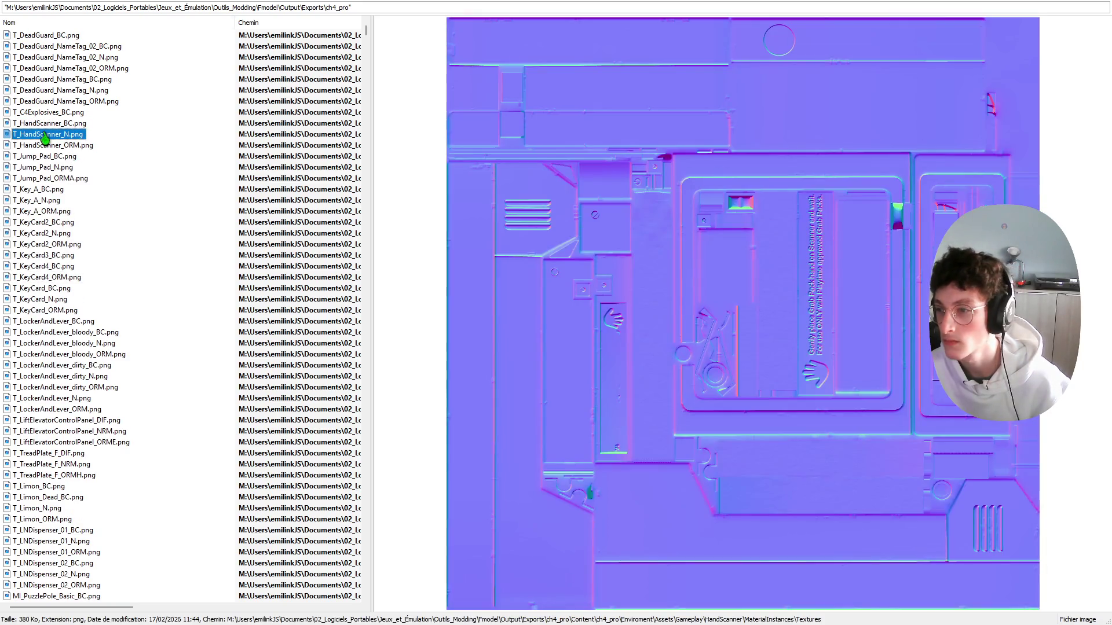
pyautogui.click(44, 145)
pyautogui.hotkey('shift', 'Down')
pyautogui.hotkey('shift', 'Down')
pyautogui.hotkey('shift', 'Down')
pyautogui.hotkey('shift', 'Down')
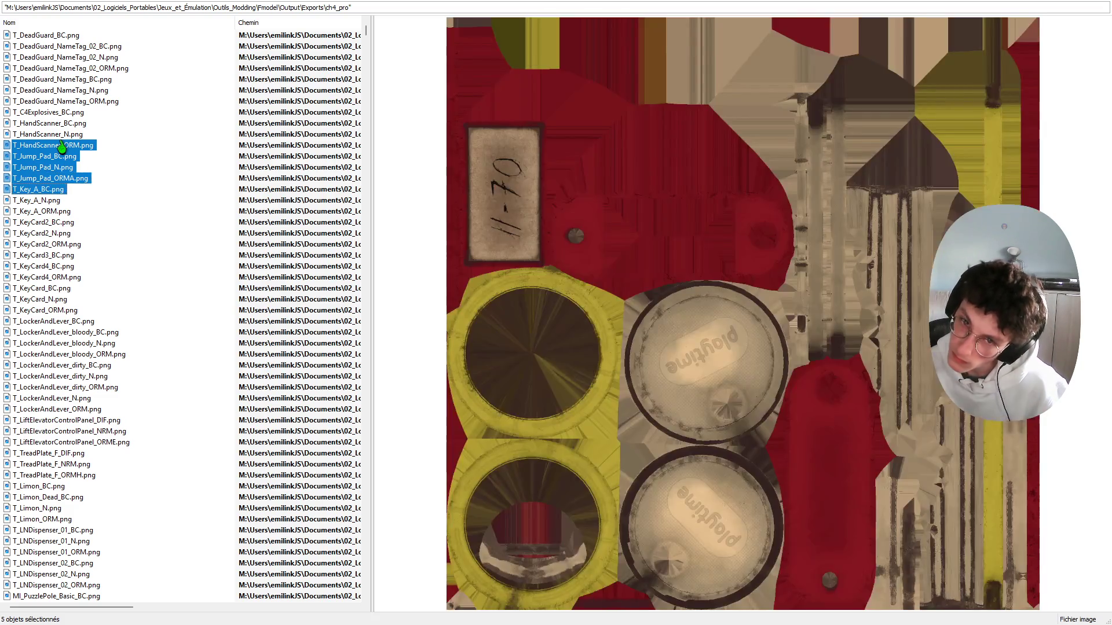
pyautogui.hotkey('shift', 'Down')
pyautogui.hotkey('shift', 'Down')
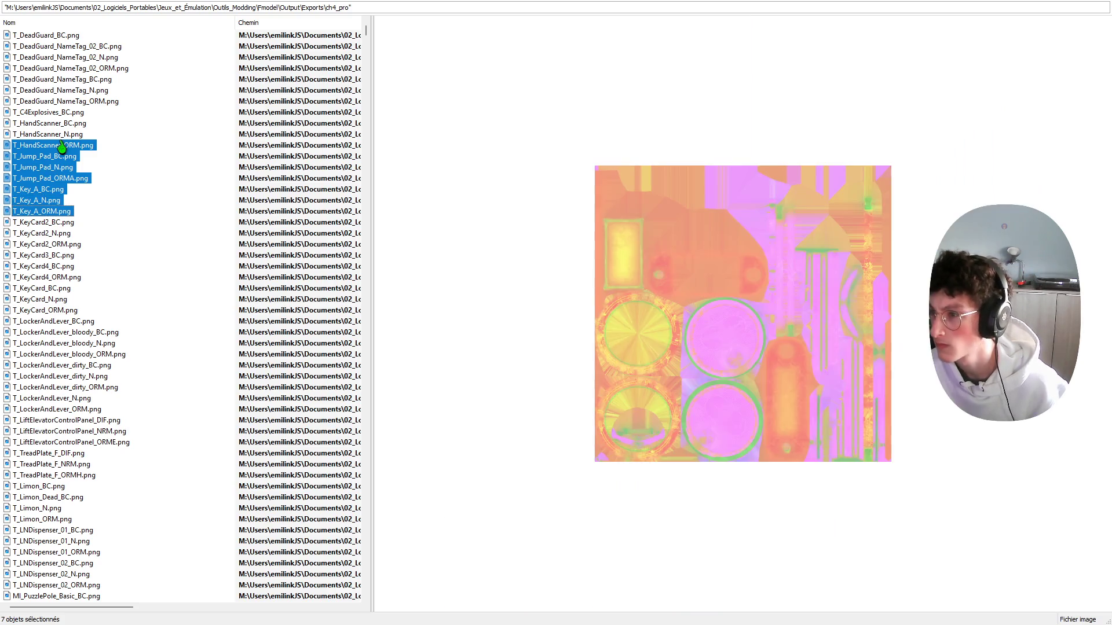
pyautogui.hotkey('shift', 'Down')
pyautogui.hotkey('shift', 'Up')
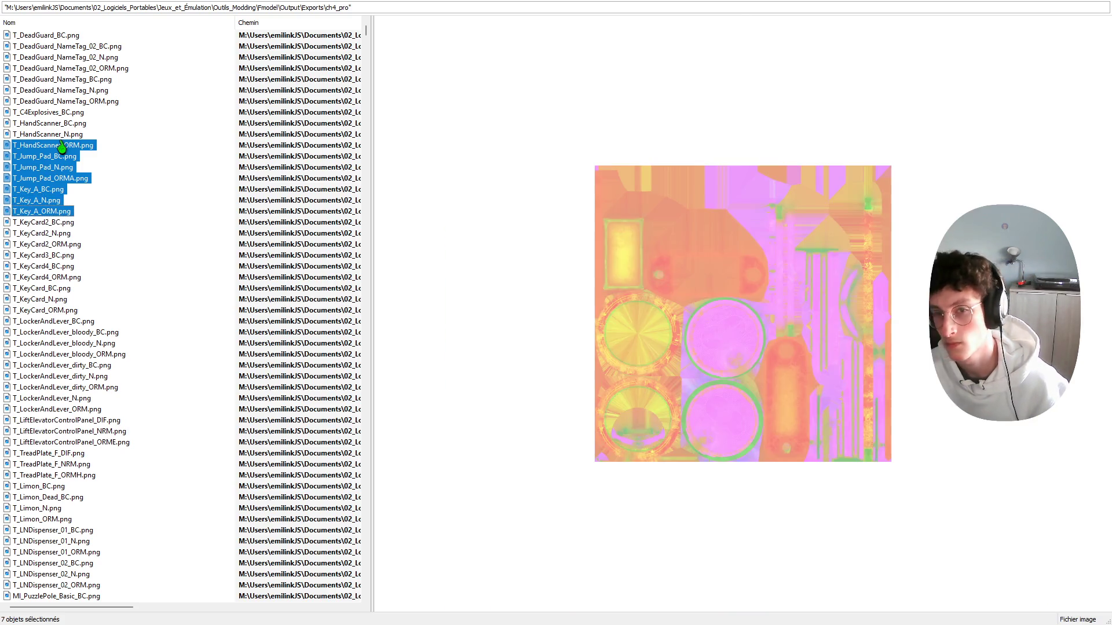
pyautogui.press('Delete')
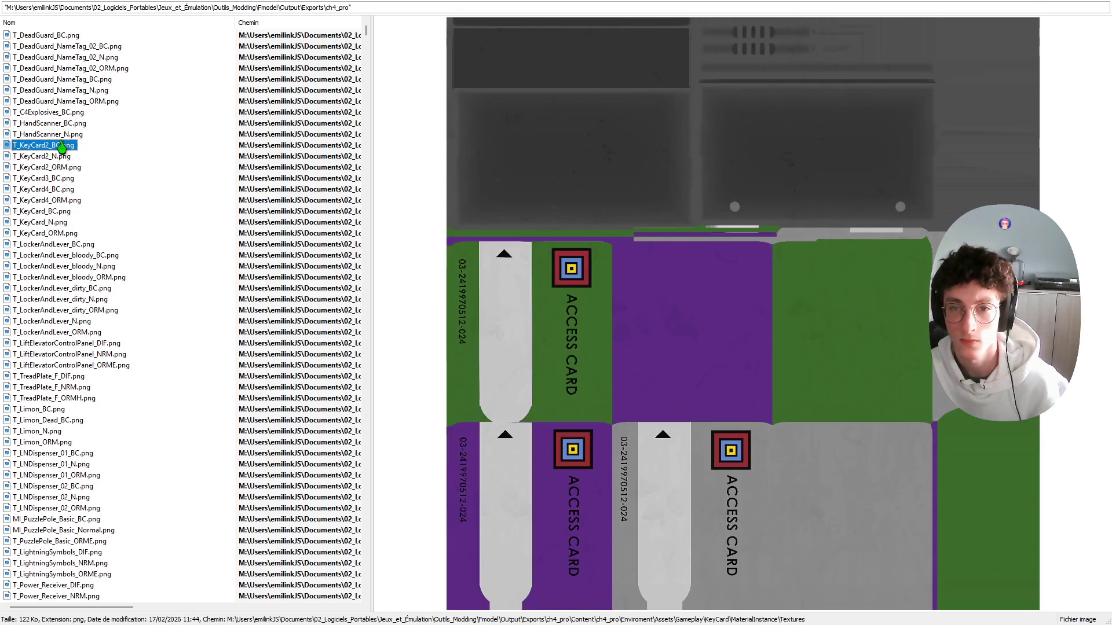
# Step: Delete the KeyCard2 normal and ORM maps, then refocus the texture list
pyautogui.press('Down')
pyautogui.hotkey('shift', 'Down')
pyautogui.hotkey('shift', 'Down')
pyautogui.hotkey('shift', 'Up')
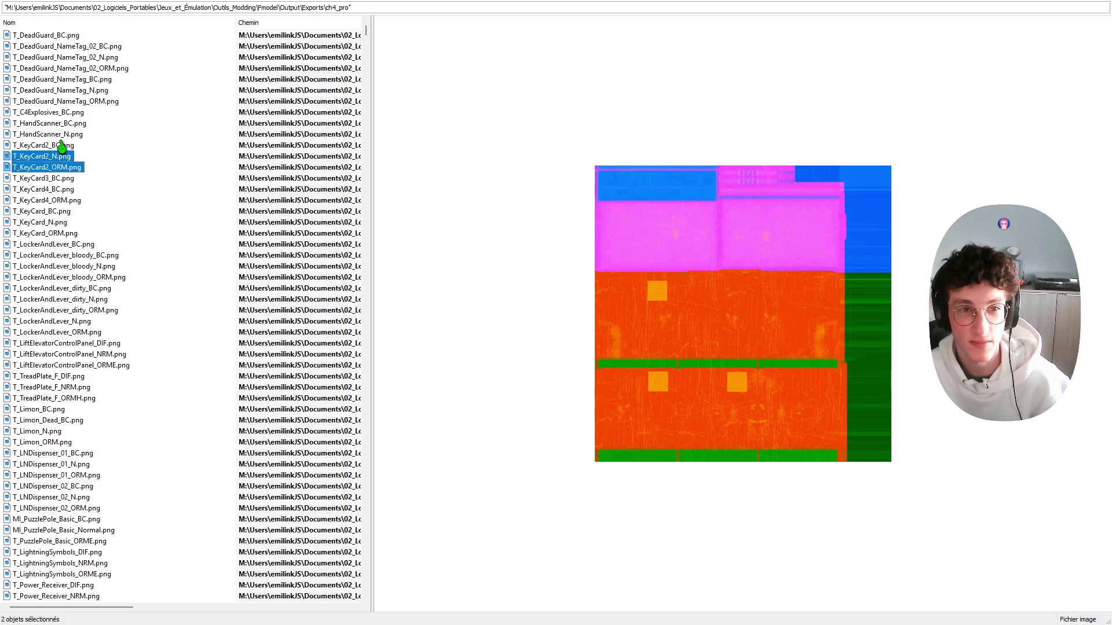
pyautogui.press('Delete')
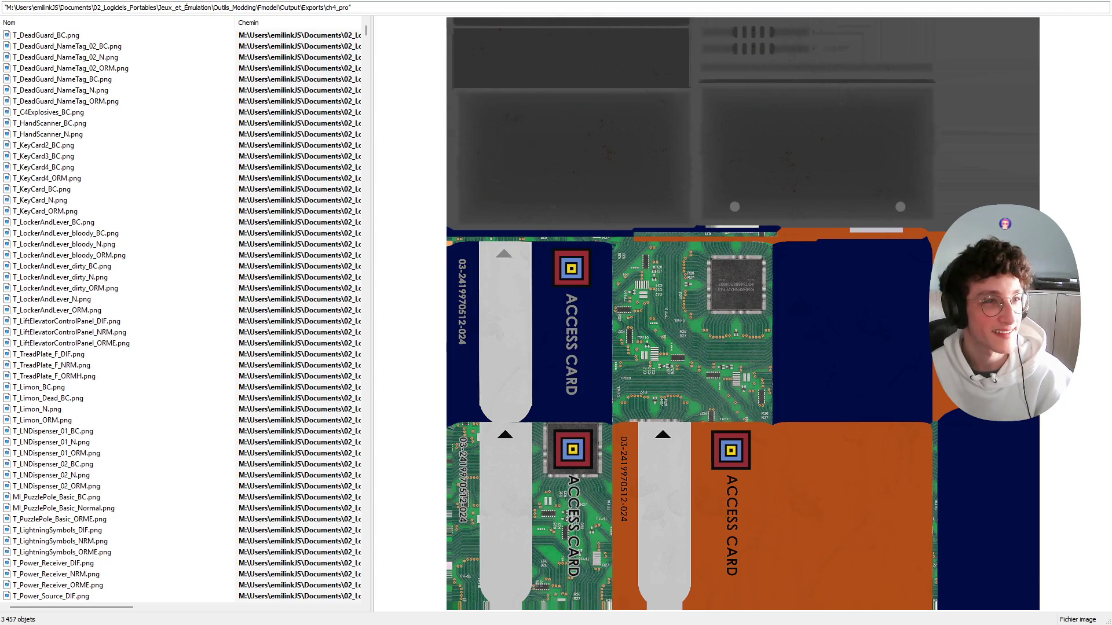
pyautogui.hotkey('alt', 'Tab')
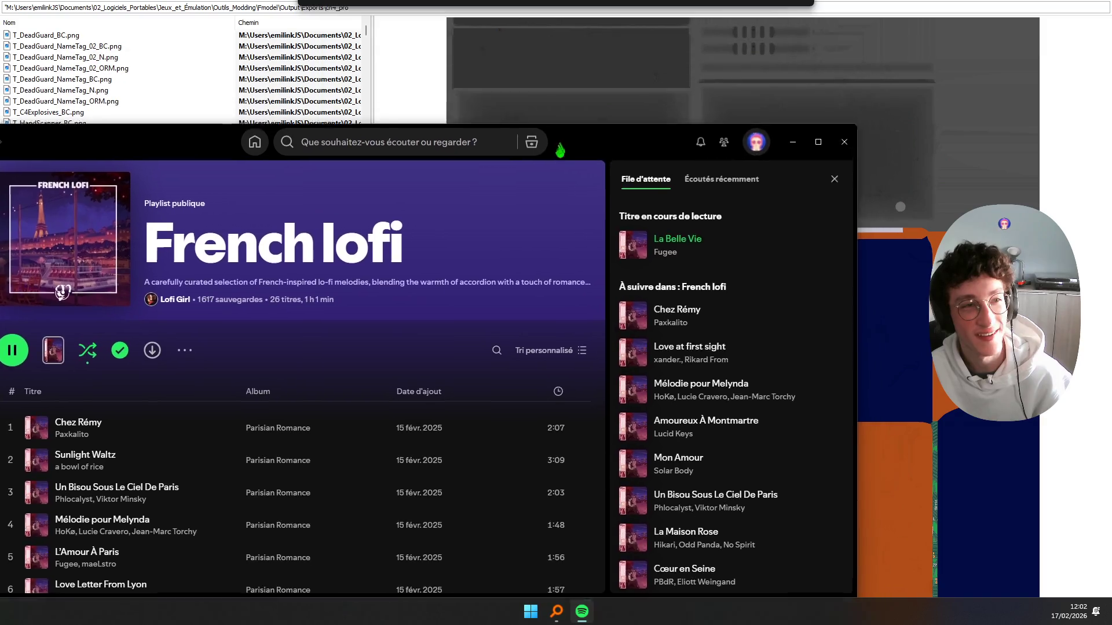
pyautogui.hotkey('alt', 'Tab')
pyautogui.click(116, 168)
# Step: Delete the T_KeyCard4_ORM map, keeping T_KeyCard4_BC
pyautogui.click(39, 169)
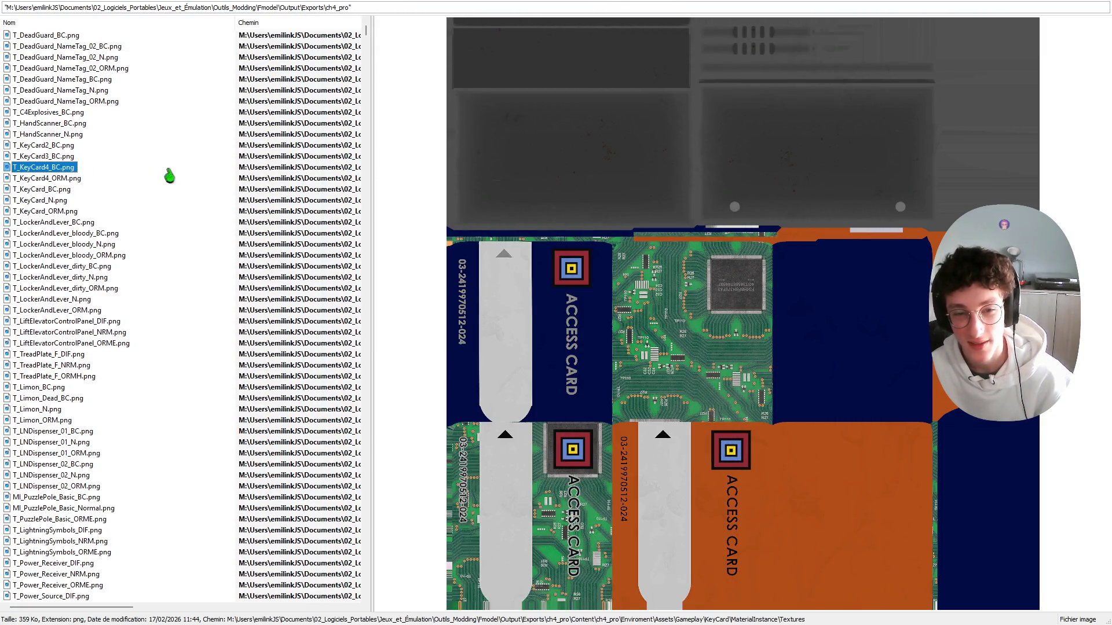
pyautogui.press('Up')
pyautogui.press('Down')
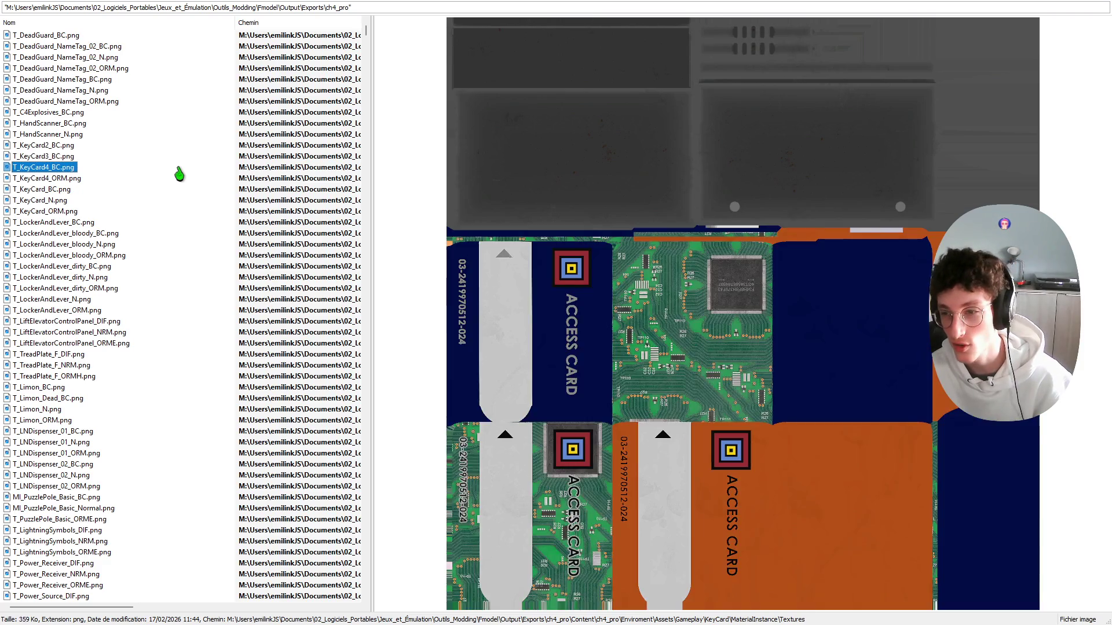
pyautogui.press('Down')
pyautogui.hotkey('shift', 'Down')
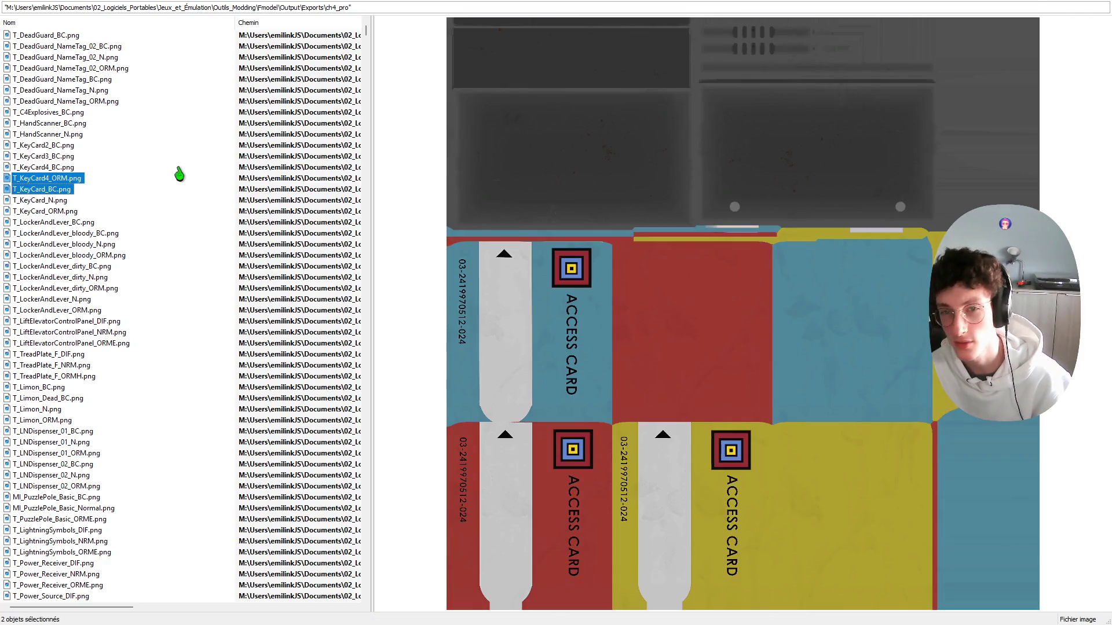
pyautogui.hotkey('shift', 'Up')
pyautogui.press('Delete')
# Step: Select from T_KeyCard_N down through the LockerAndLever and Limon textures
pyautogui.press('Down')
pyautogui.press('Up')
pyautogui.press('Down')
pyautogui.hotkey('shift', 'Down')
pyautogui.hotkey('shift', 'Down')
pyautogui.hotkey('shift', 'Down')
pyautogui.hotkey('shift', 'Down')
pyautogui.hotkey('shift', 'Down')
pyautogui.hotkey('shift', 'Down')
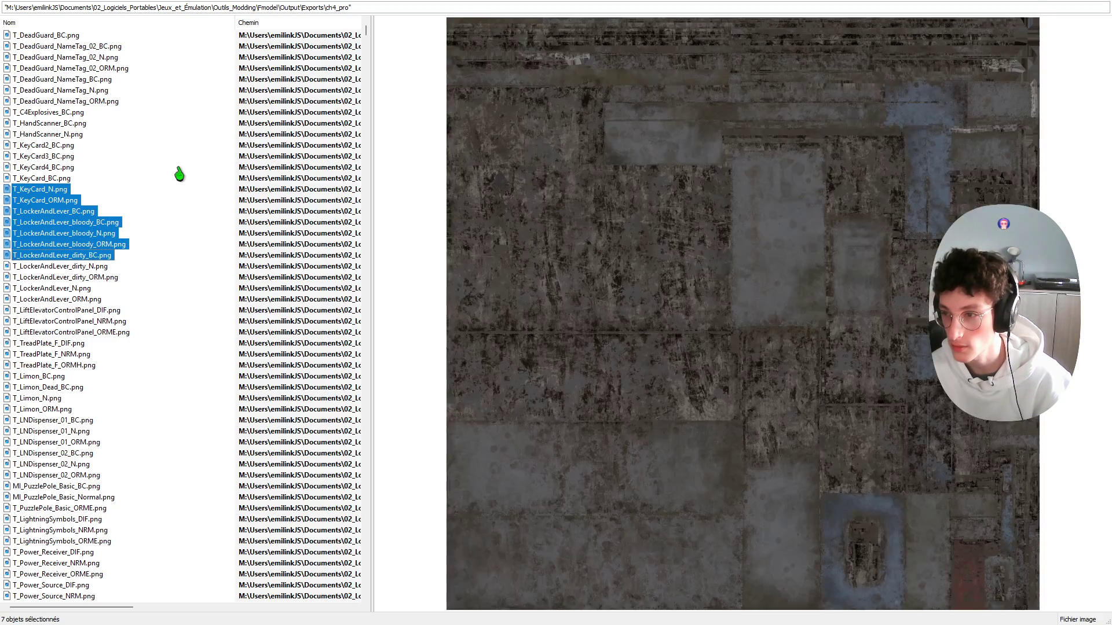
pyautogui.hotkey('shift', 'Down')
pyautogui.hotkey('shift', 'Down')
pyautogui.hotkey('shift', 'Down')
pyautogui.hotkey('shift', 'Down')
pyautogui.hotkey('shift', 'Down')
pyautogui.hotkey('shift', 'Down')
pyautogui.hotkey('shift', 'Up')
pyautogui.hotkey('shift', 'Down')
pyautogui.hotkey('shift', 'Down')
pyautogui.hotkey('shift', 'Down')
pyautogui.hotkey('shift', 'Down')
pyautogui.hotkey('shift', 'Down')
pyautogui.hotkey('shift', 'Up')
pyautogui.hotkey('shift', 'Down')
pyautogui.hotkey('shift', 'Down')
pyautogui.hotkey('shift', 'Down')
pyautogui.hotkey('shift', 'Down')
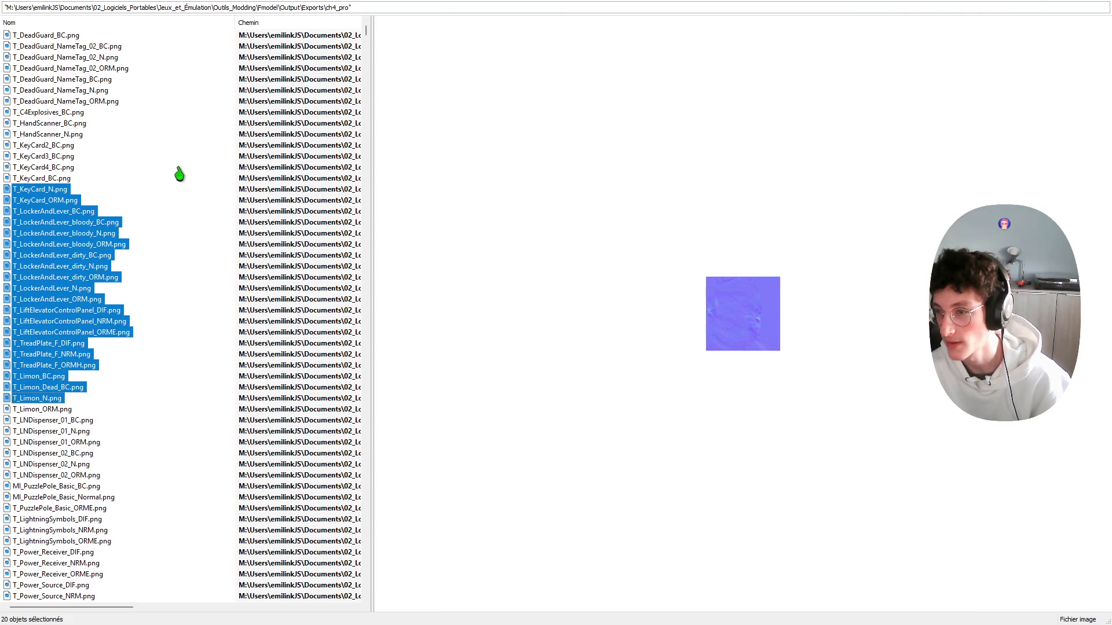
pyautogui.hotkey('shift', 'Down')
pyautogui.hotkey('shift', 'Down')
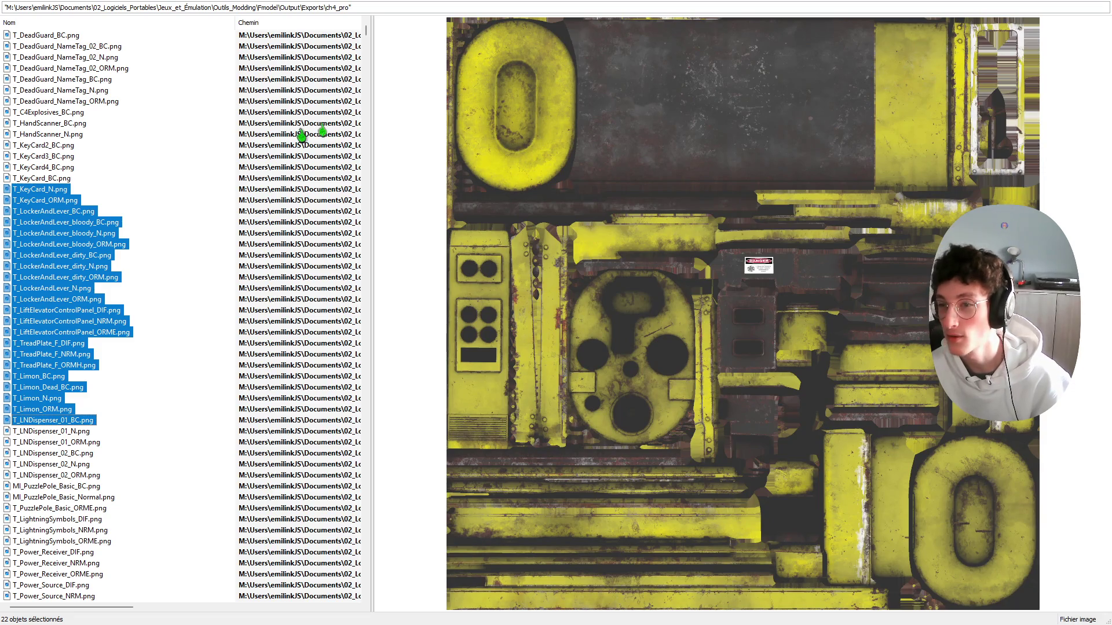
pyautogui.hotkey('ctrl', 'shift', '3')
pyautogui.hotkey('ctrl', 'shift', '6')
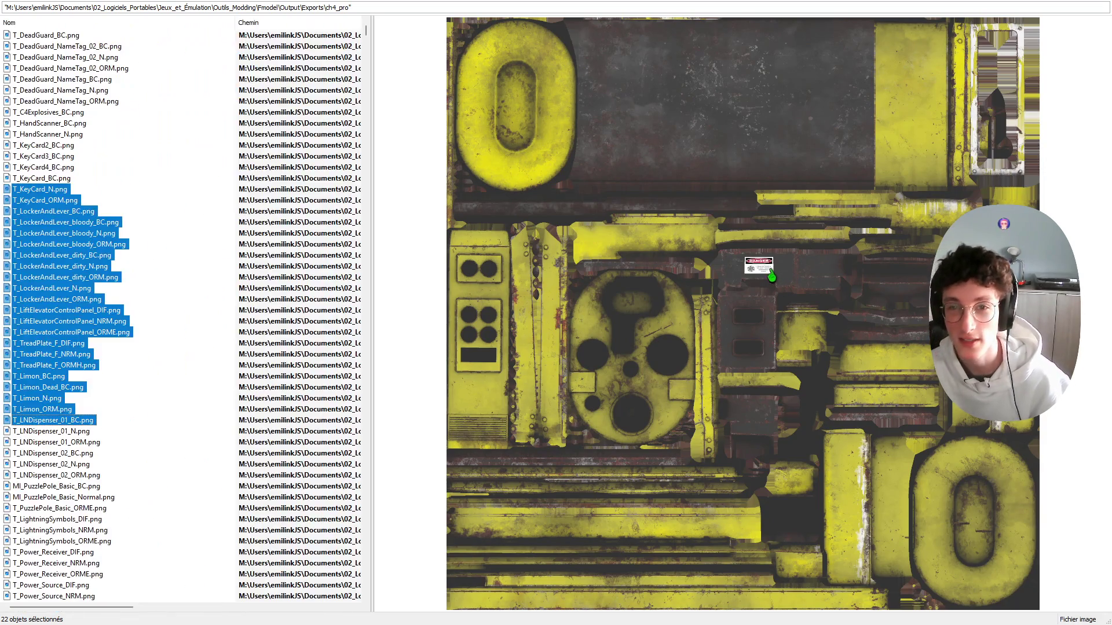
# Step: Trim the selection to T_KeyCard_N through T_Limon_ORM and delete those 21 textures
pyautogui.keyDown('ctrl'); pyautogui.click(60, 421); pyautogui.keyUp('ctrl')
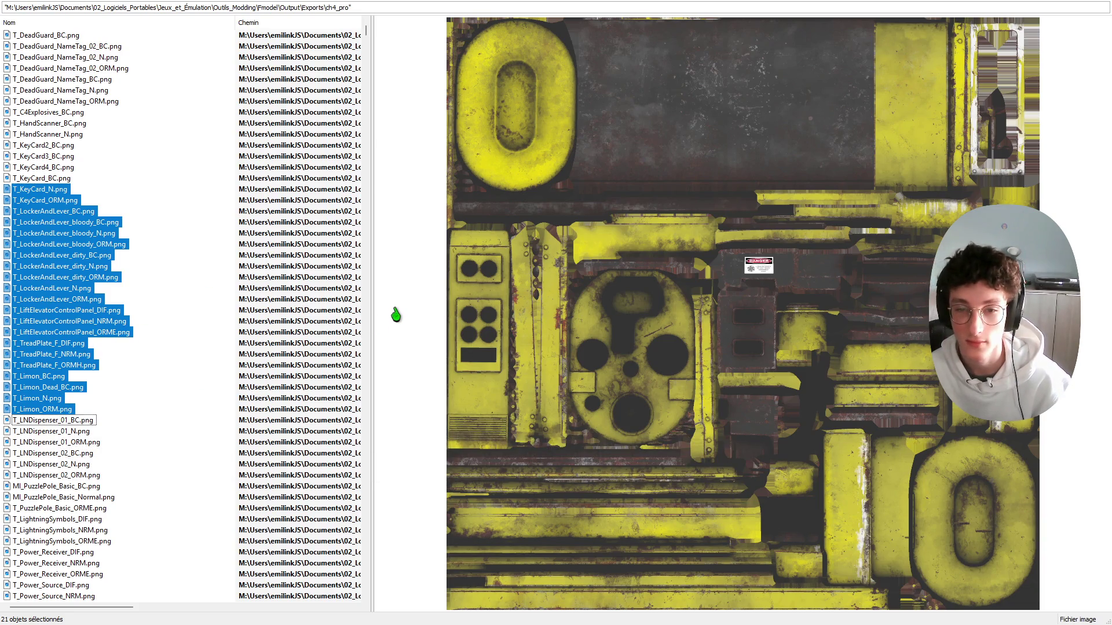
pyautogui.hotkey('shift', 'Up')
pyautogui.hotkey('shift', 'Up')
pyautogui.hotkey('shift', 'Up')
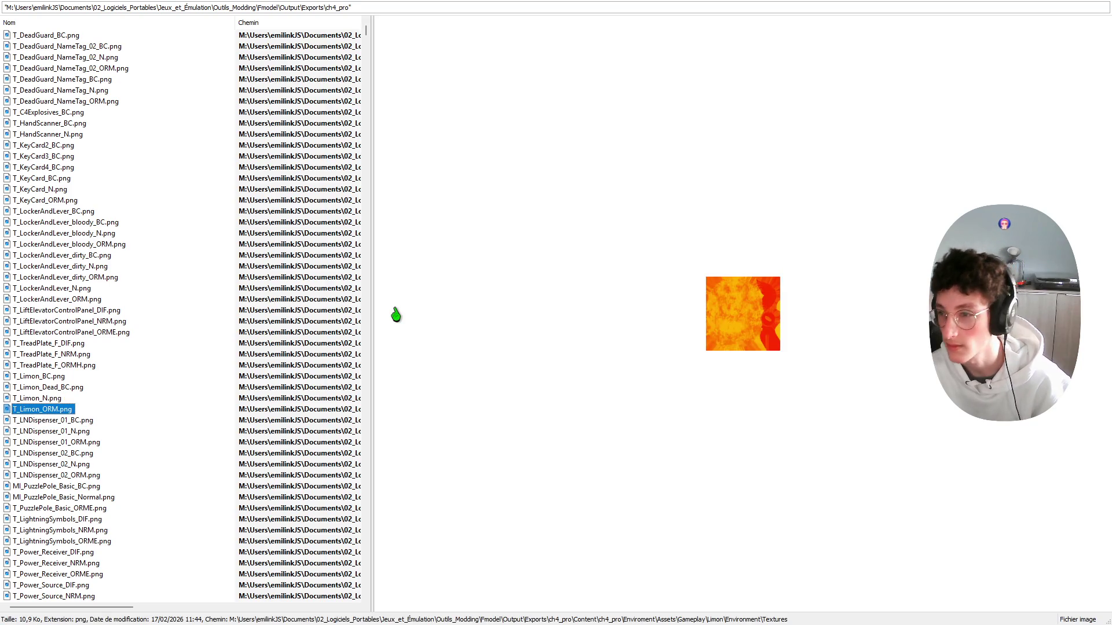
pyautogui.hotkey('shift', 'Up')
pyautogui.hotkey('shift', 'Up')
pyautogui.hotkey('shift', 'Up')
pyautogui.hotkey('shift', 'Up')
pyautogui.hotkey('shift', 'Up')
pyautogui.hotkey('shift', 'Up')
pyautogui.hotkey('shift', 'Up')
pyautogui.hotkey('shift', 'Up')
pyautogui.hotkey('shift', 'Up')
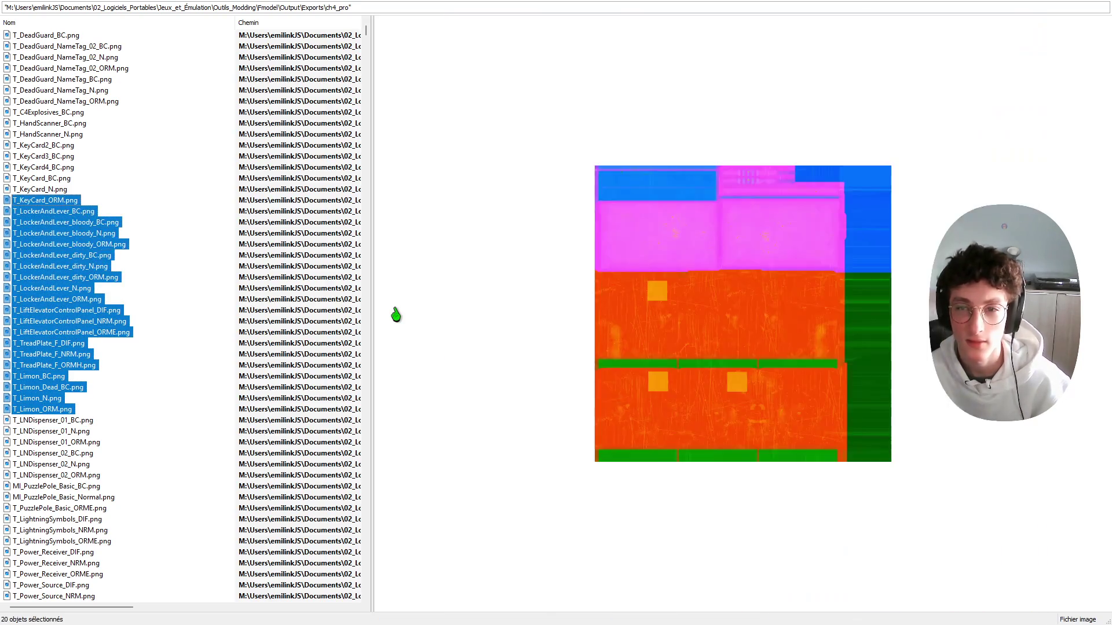
pyautogui.hotkey('shift', 'Up')
pyautogui.hotkey('shift', 'Up')
pyautogui.hotkey('shift', 'Up')
pyautogui.hotkey('shift', 'Down')
pyautogui.hotkey('shift', 'Down')
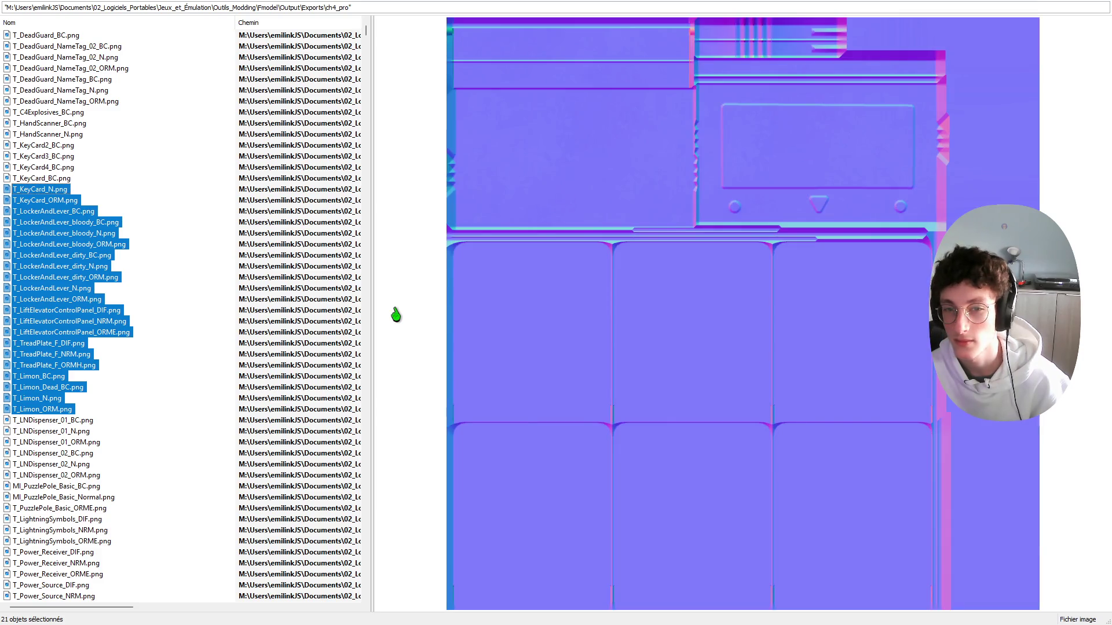
pyautogui.hotkey('shift', 'Down')
pyautogui.hotkey('shift', 'Down')
pyautogui.hotkey('shift', 'Down')
pyautogui.hotkey('shift', 'Down')
pyautogui.hotkey('shift', 'Down')
pyautogui.hotkey('shift', 'Down')
pyautogui.hotkey('shift', 'Down')
pyautogui.hotkey('shift', 'Down')
pyautogui.hotkey('shift', 'Down')
pyautogui.hotkey('shift', 'Up')
pyautogui.hotkey('shift', 'Up')
pyautogui.hotkey('shift', 'Up')
pyautogui.hotkey('shift', 'Up')
pyautogui.hotkey('shift', 'Up')
pyautogui.hotkey('shift', 'Up')
pyautogui.hotkey('shift', 'Up')
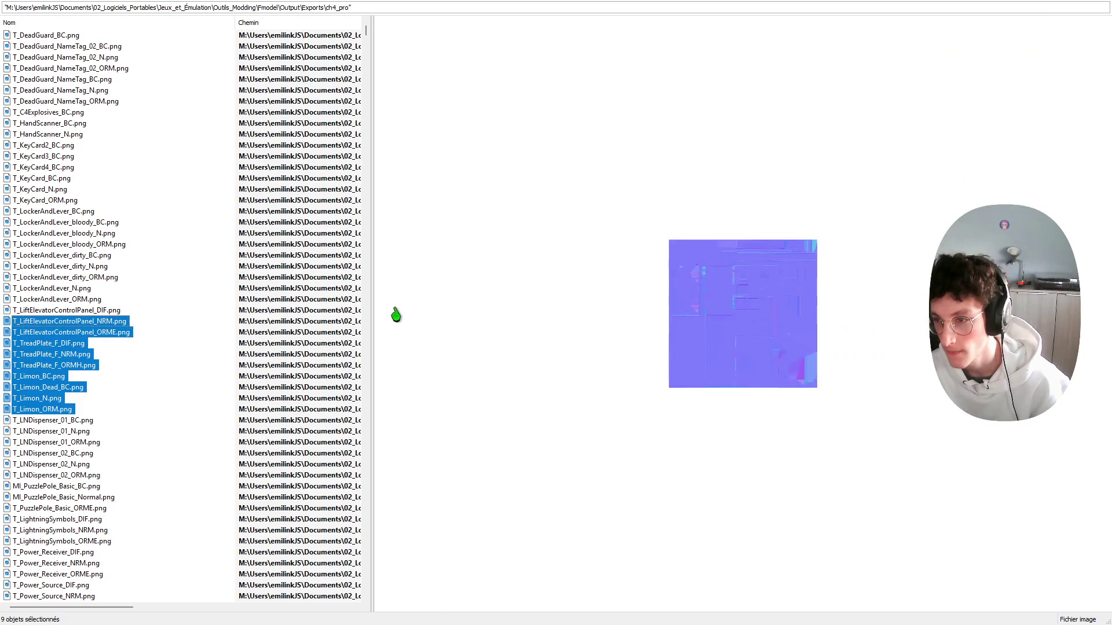
pyautogui.hotkey('shift', 'Up')
pyautogui.hotkey('shift', 'Up')
pyautogui.hotkey('shift', 'Up')
pyautogui.hotkey('shift', 'Up')
pyautogui.hotkey('shift', 'Up')
pyautogui.hotkey('shift', 'Up')
pyautogui.hotkey('shift', 'Up')
pyautogui.hotkey('shift', 'Up')
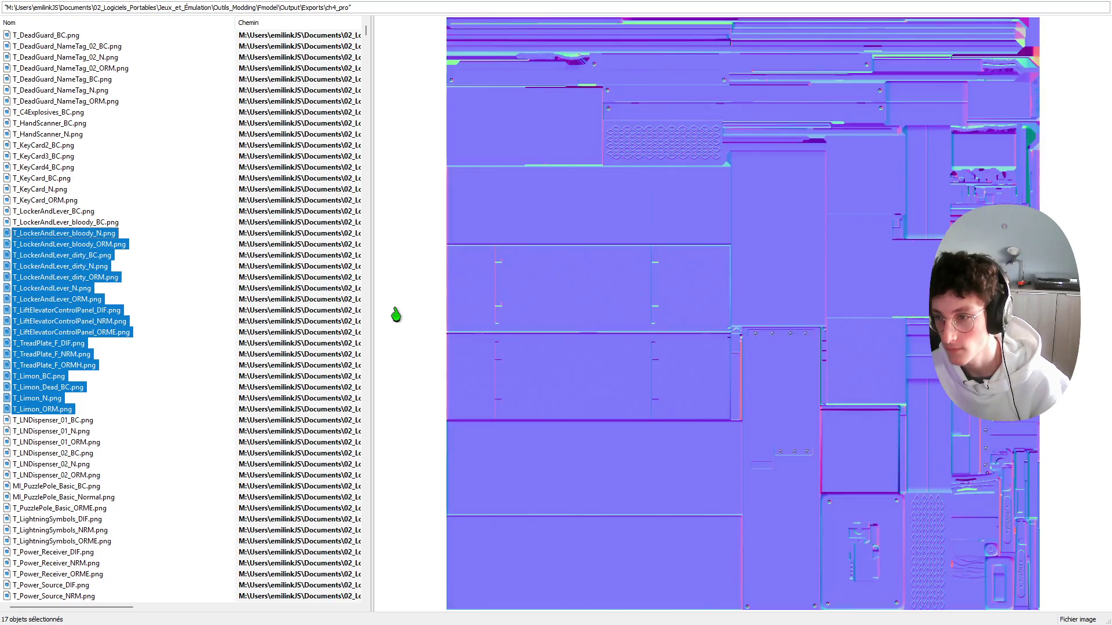
pyautogui.hotkey('shift', 'Up')
pyautogui.hotkey('shift', 'Up')
pyautogui.hotkey('shift', 'Up')
pyautogui.hotkey('shift', 'Up')
pyautogui.hotkey('shift', 'Up')
pyautogui.hotkey('shift', 'Down')
pyautogui.click(395, 314)
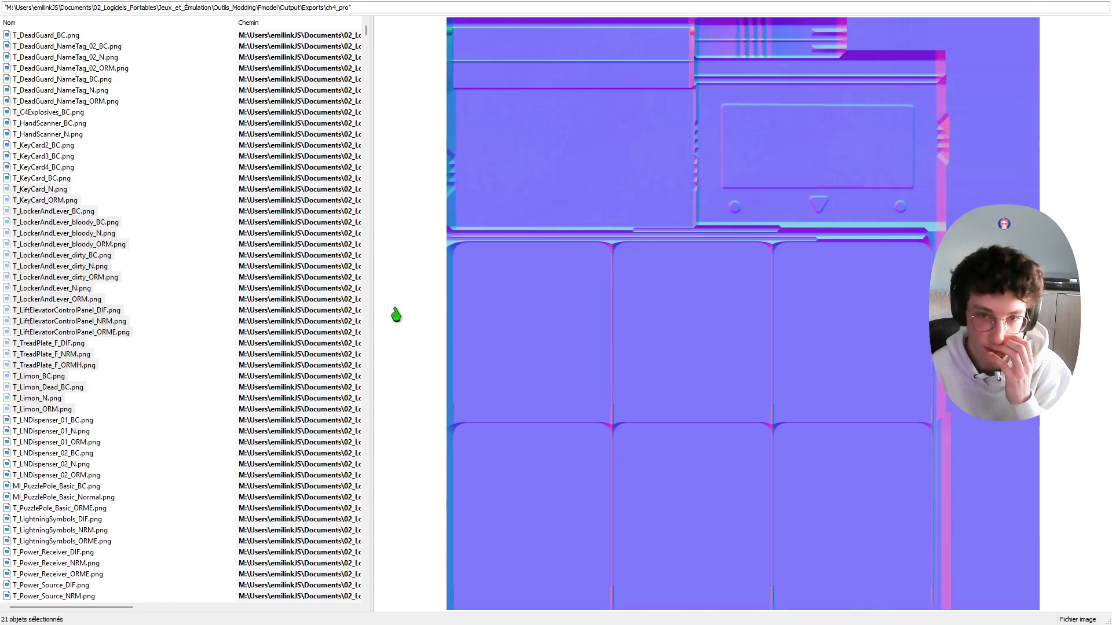
pyautogui.press('Delete')
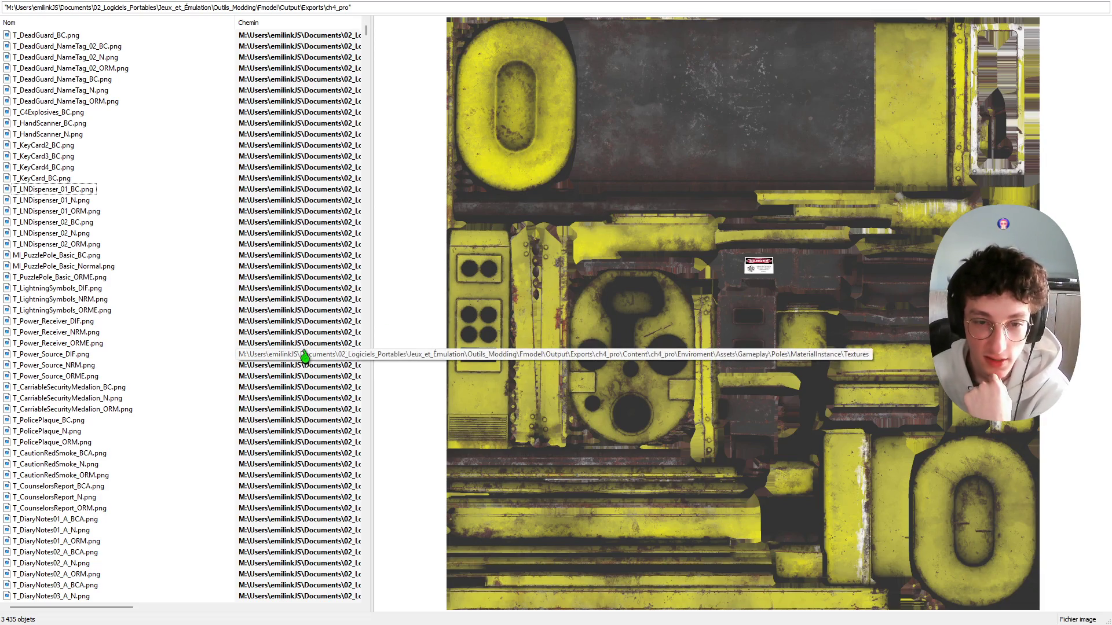
pyautogui.click(67, 191)
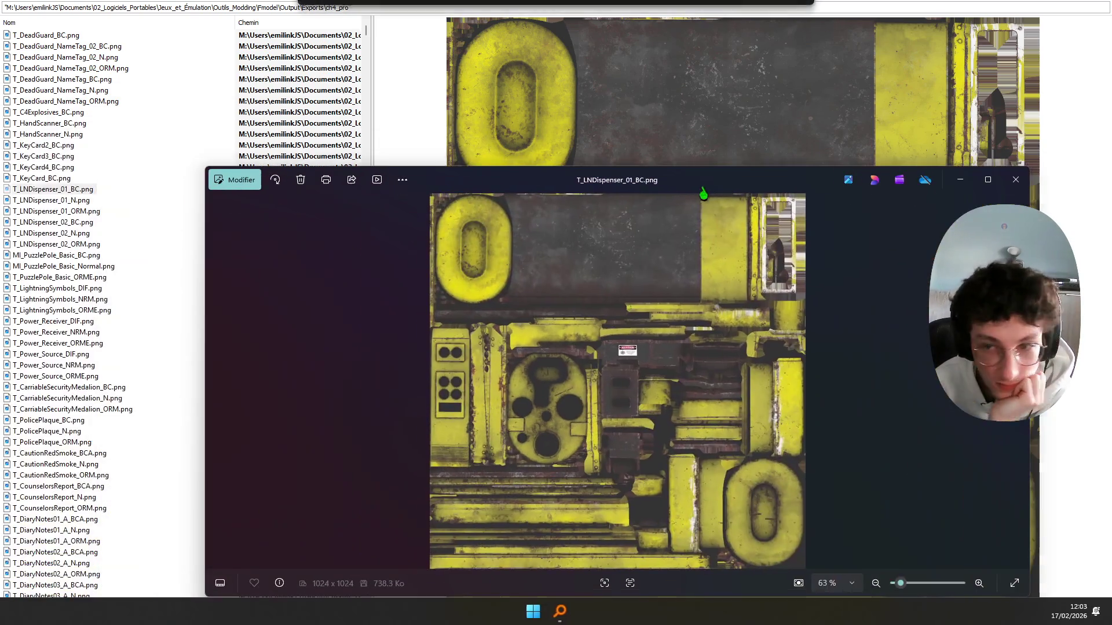
pyautogui.scroll(3, 728, 312)
pyautogui.scroll(3, 728, 312)
pyautogui.scroll(3, 728, 312)
pyautogui.moveTo(728, 312); pyautogui.dragTo(650, 390)
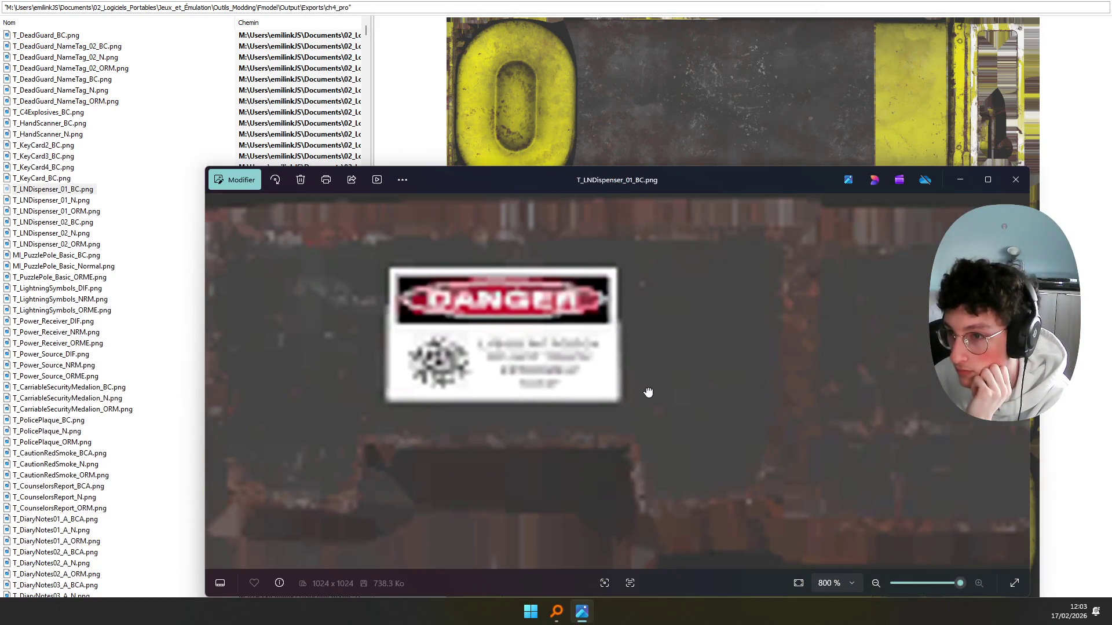
pyautogui.click(1015, 179)
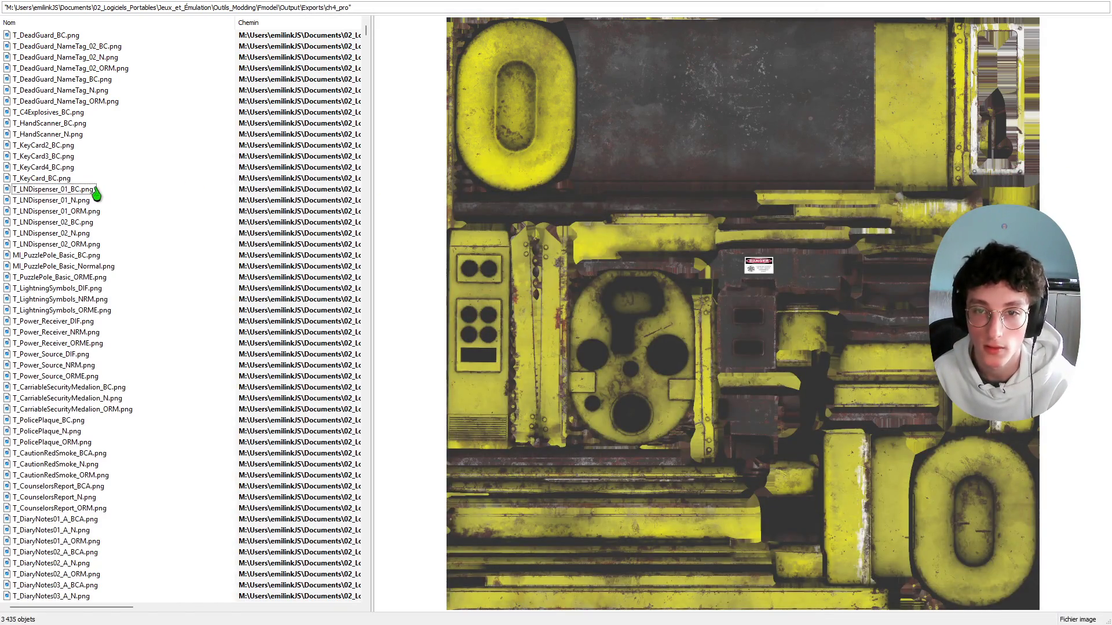
pyautogui.hotkey('shift', 'Down')
pyautogui.hotkey('shift', 'Down')
pyautogui.hotkey('shift', 'Down')
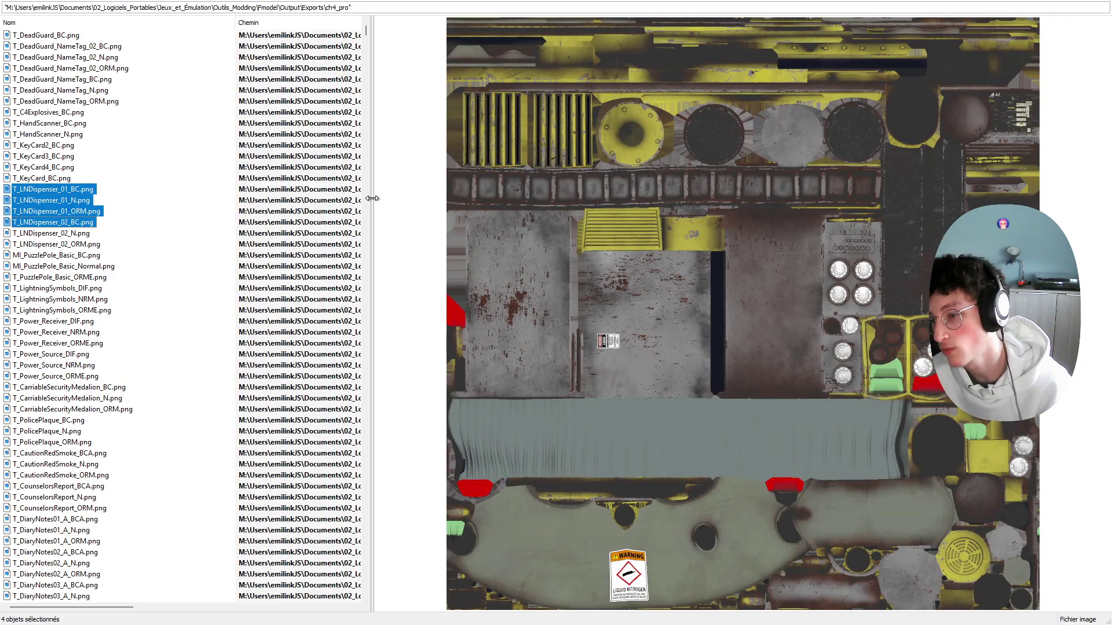
pyautogui.hotkey('shift', 'Up')
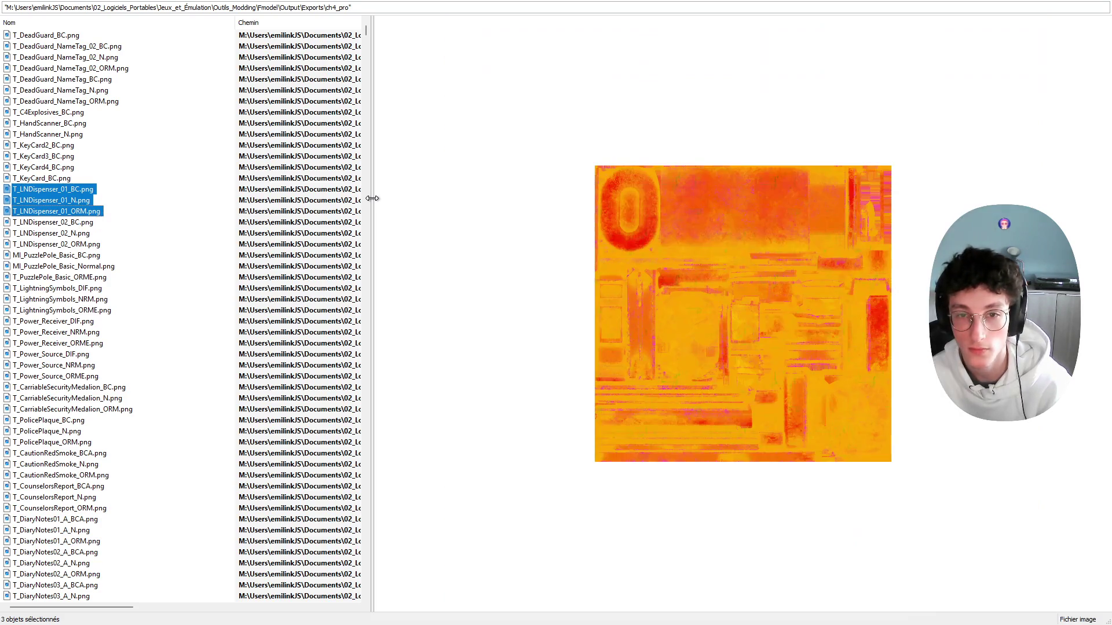
pyautogui.press('Delete')
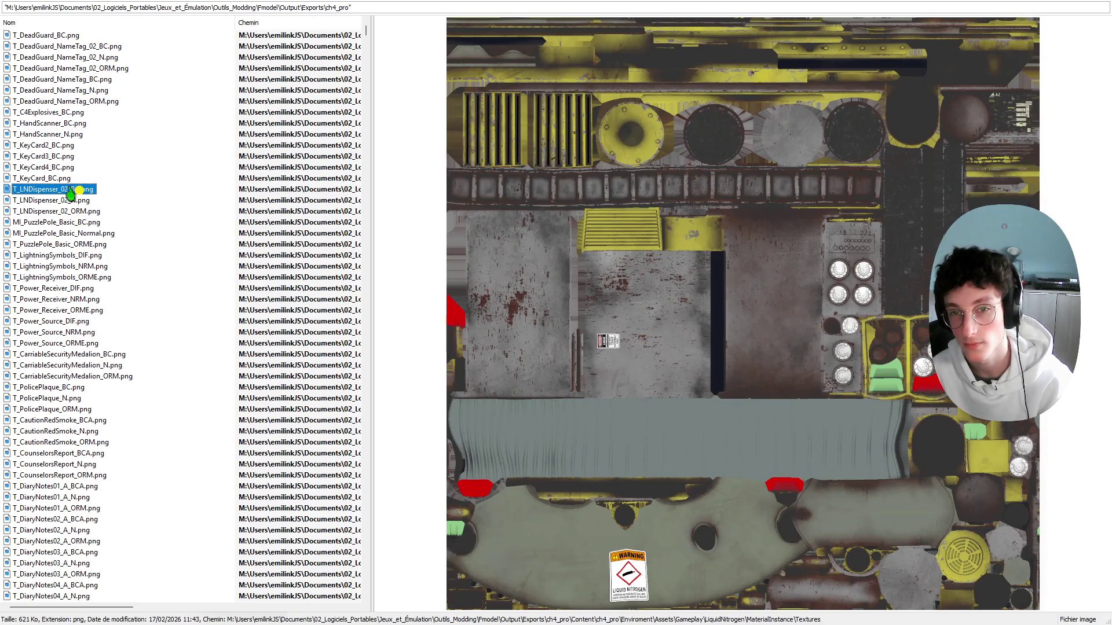
pyautogui.doubleClick(71, 191)
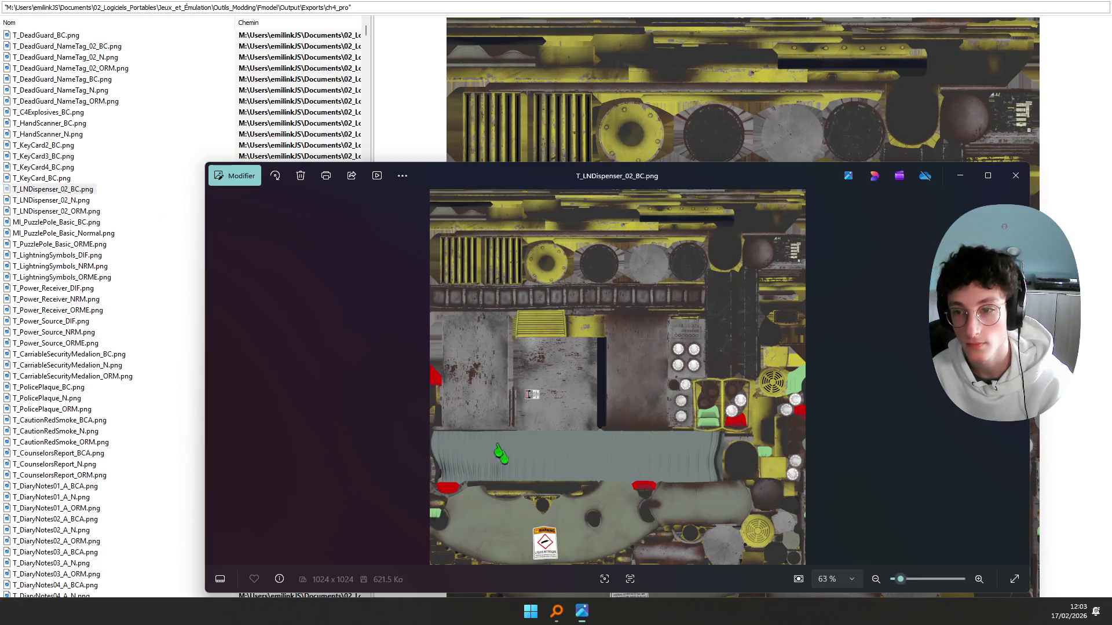
pyautogui.scroll(3, 558, 533)
pyautogui.scroll(2, 502, 495)
pyautogui.scroll(1, 502, 495)
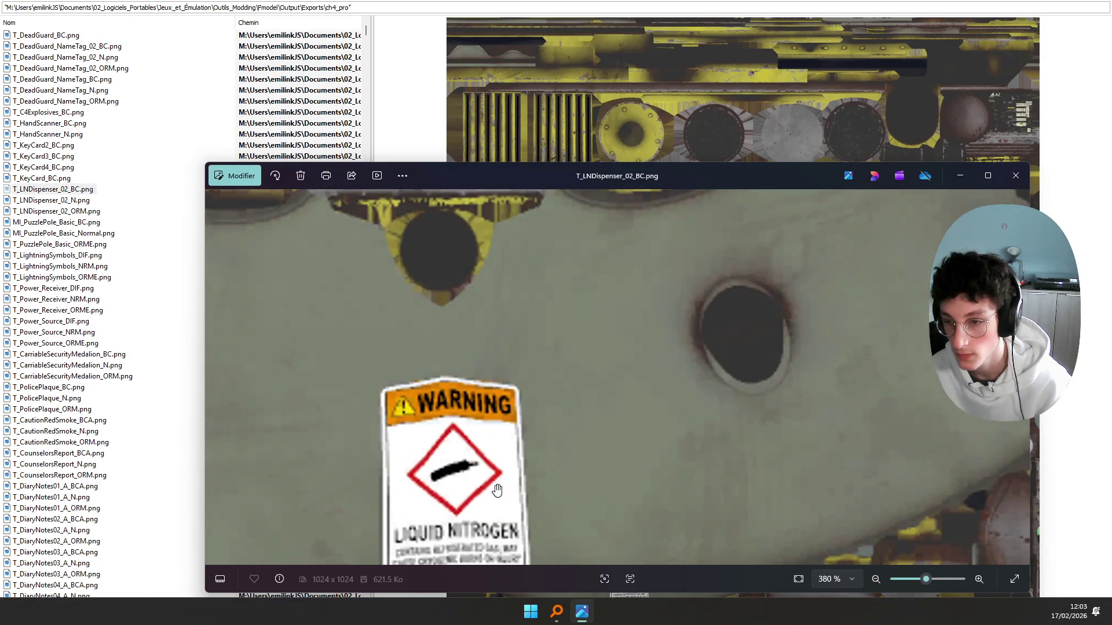
pyautogui.moveTo(501, 495); pyautogui.dragTo(456, 417)
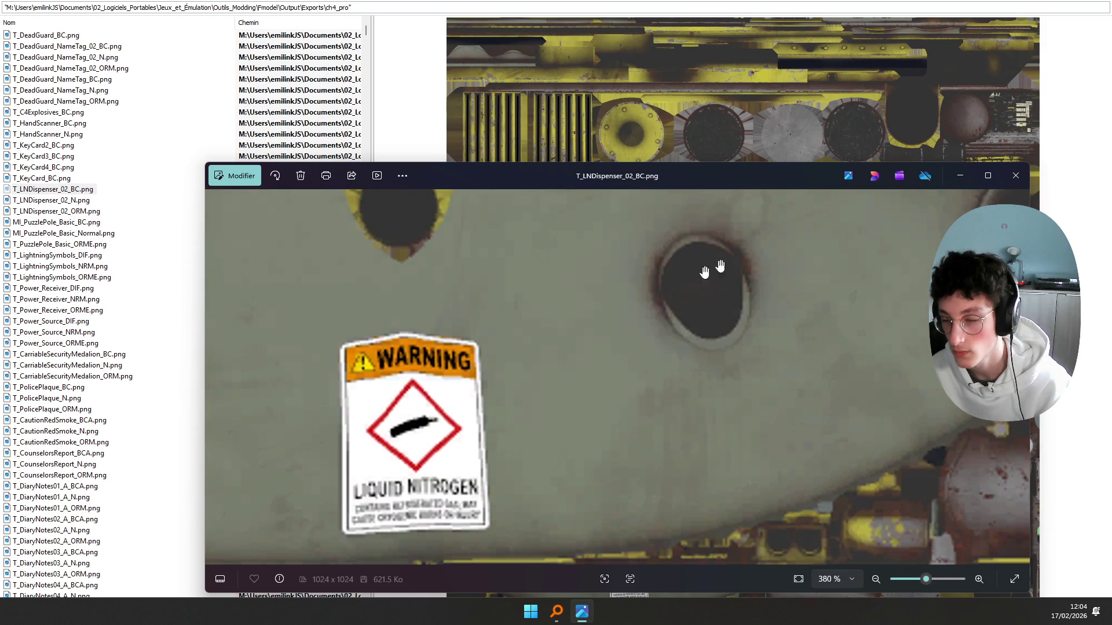
pyautogui.click(1015, 176)
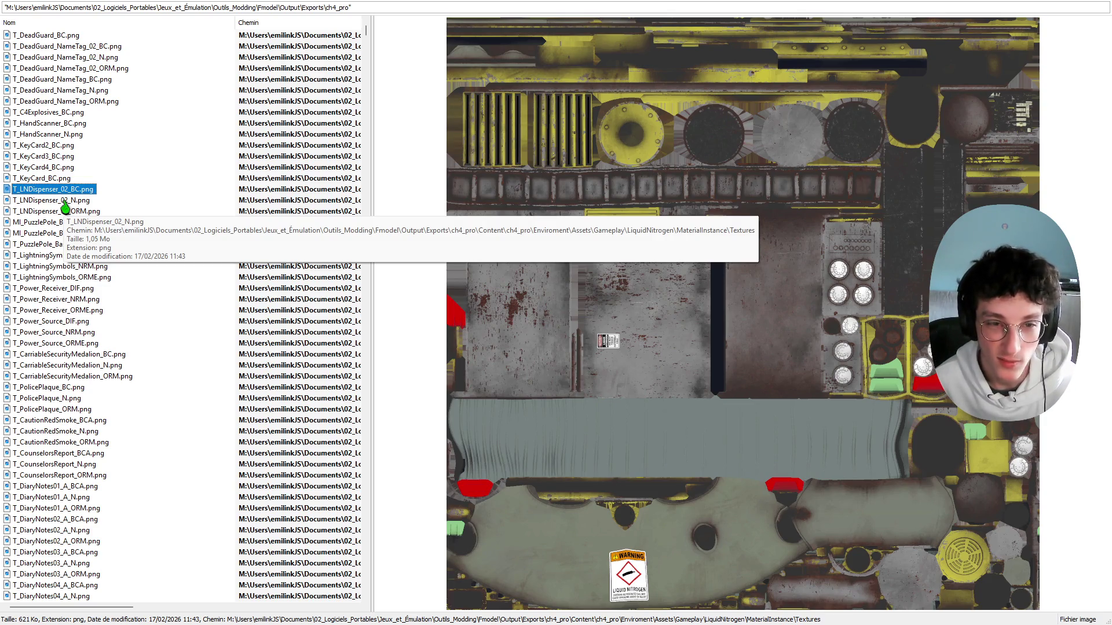
pyautogui.click(67, 202)
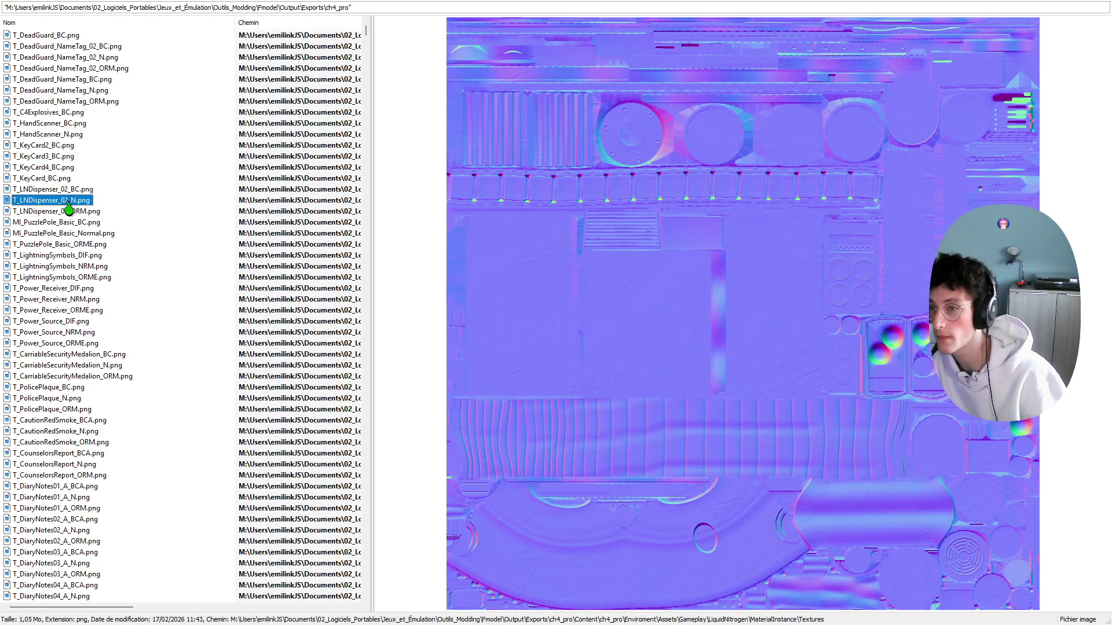
# Step: Delete the five dispenser and puzzle-pole maps through T_PuzzlePole_Basic_ORME.png
pyautogui.hotkey('shift', 'Down')
pyautogui.hotkey('shift', 'Down')
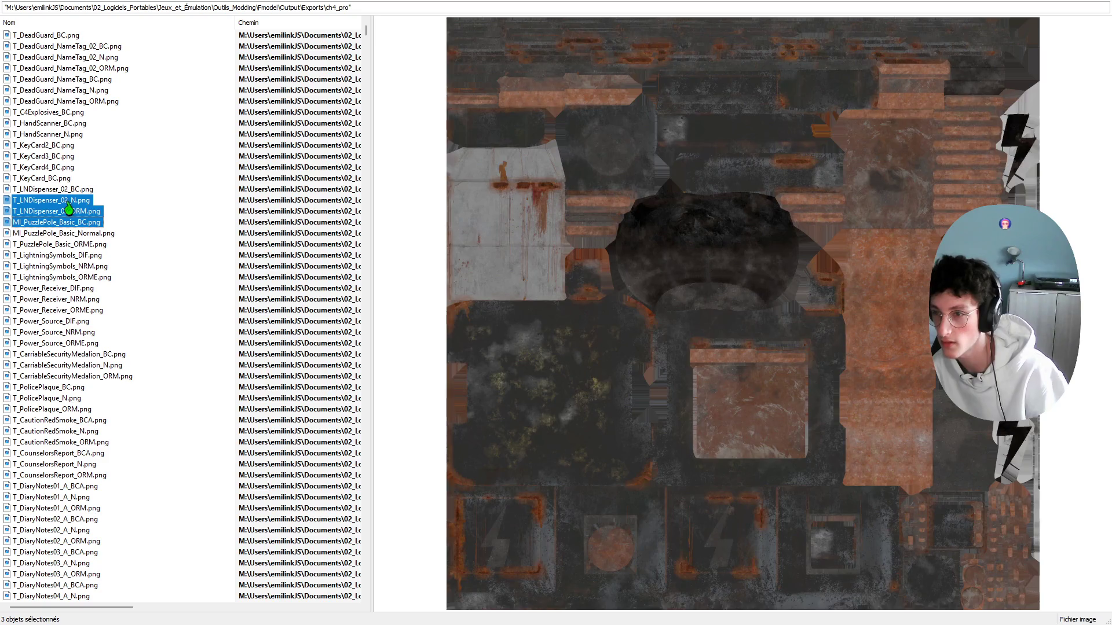
pyautogui.hotkey('shift', 'Down')
pyautogui.hotkey('shift', 'Down')
pyautogui.hotkey('shift', 'Down')
pyautogui.hotkey('shift', 'Down')
pyautogui.hotkey('shift', 'Up')
pyautogui.hotkey('shift', 'Up')
pyautogui.hotkey('shift', 'Down')
pyautogui.hotkey('shift', 'Up')
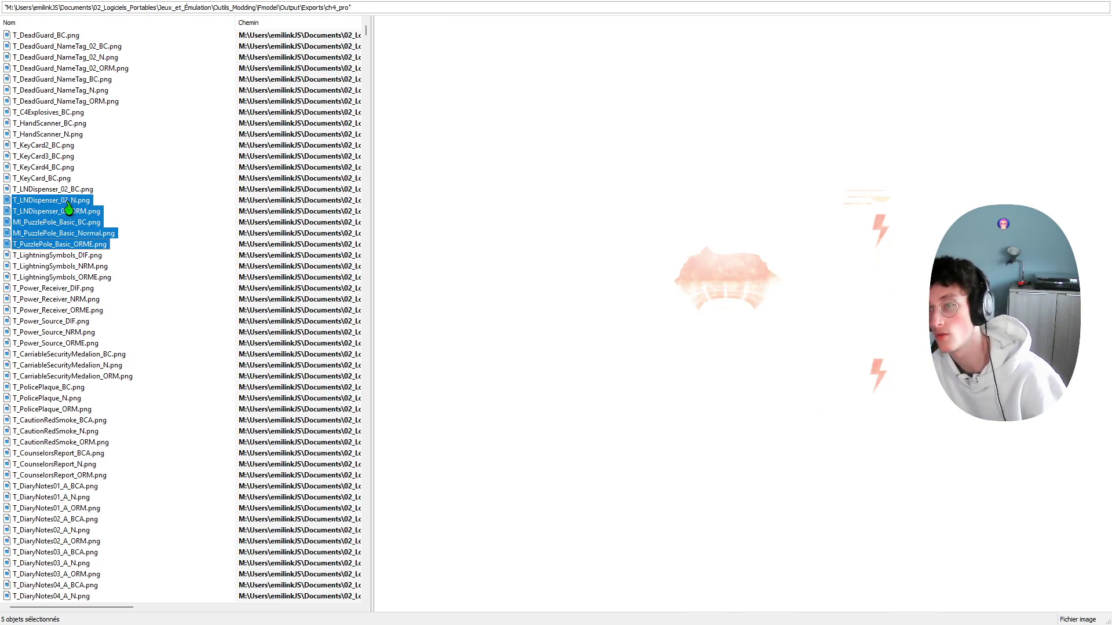
pyautogui.press('Delete')
# Step: View T_LightningSymbols_DIF.png full size to check it for text
pyautogui.doubleClick(68, 202)
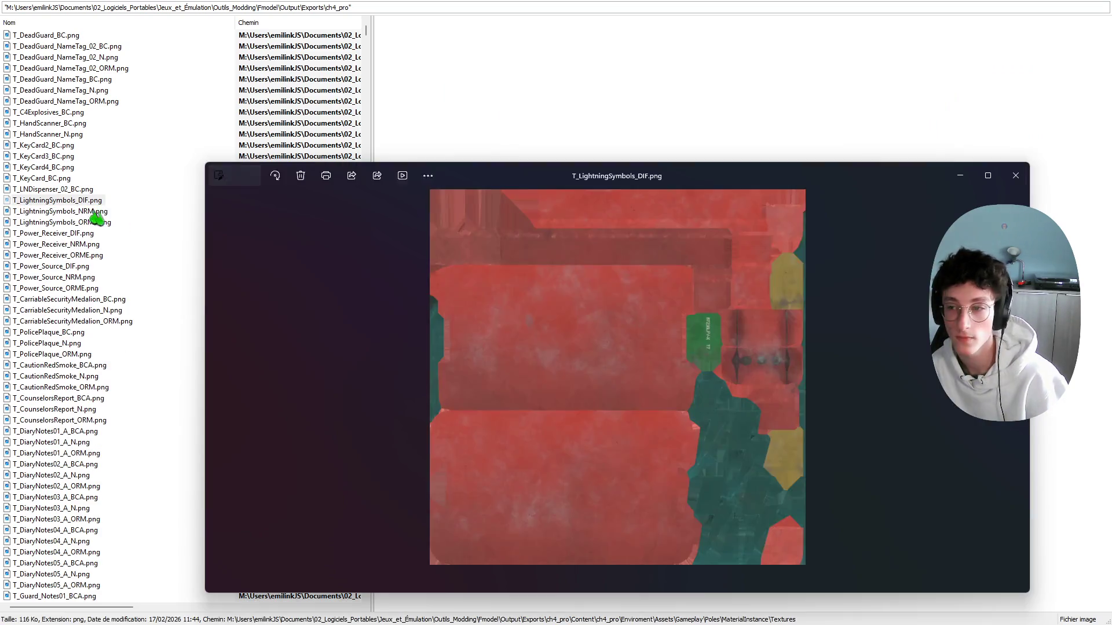
pyautogui.scroll(3, 718, 392)
pyautogui.scroll(3, 703, 345)
pyautogui.scroll(2, 601, 405)
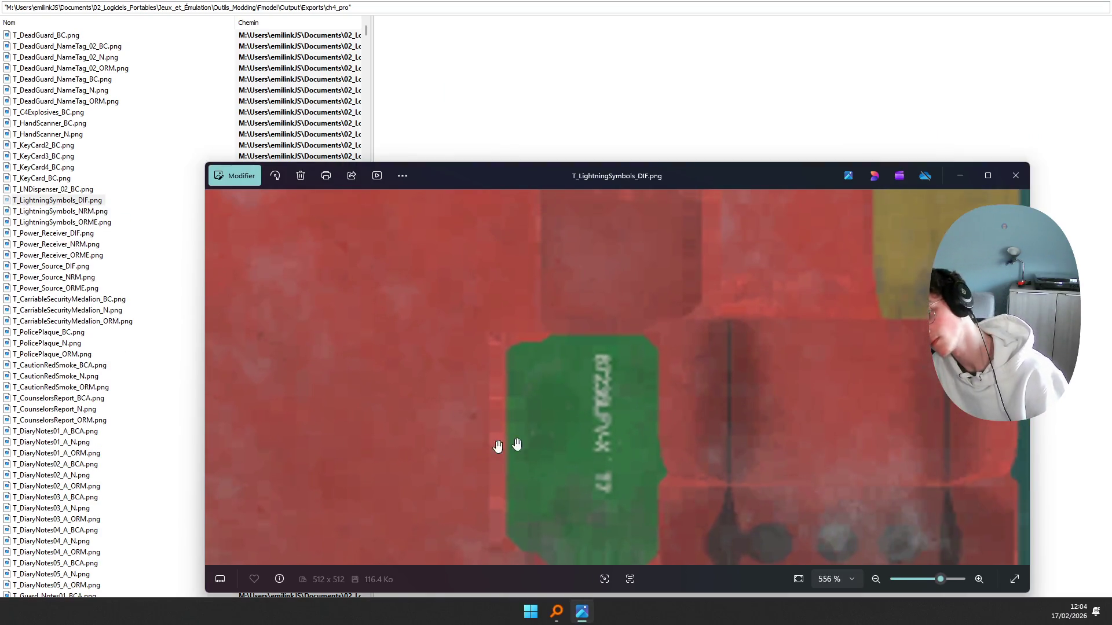
pyautogui.click(1015, 175)
# Step: Delete the twelve LightningSymbols, Power_Receiver, Power_Source and security medallion textures, keeping T_PolicePlaque_BC.png
pyautogui.hotkey('shift', 'Down')
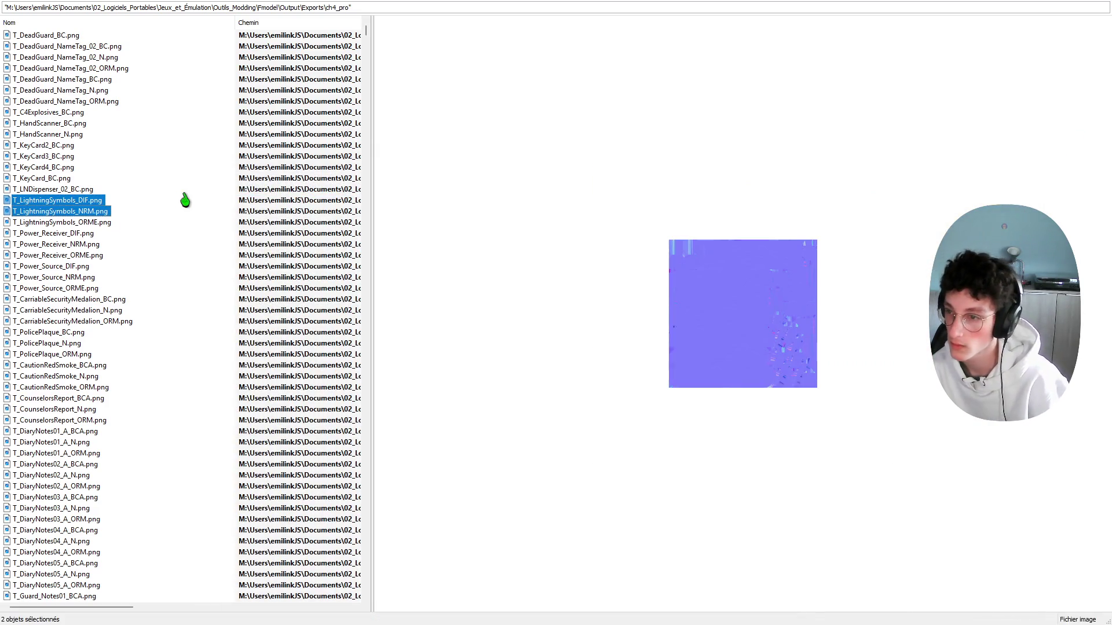
pyautogui.hotkey('shift', 'Down')
pyautogui.hotkey('shift', 'Down')
pyautogui.hotkey('shift', 'Down')
pyautogui.hotkey('shift', 'Down')
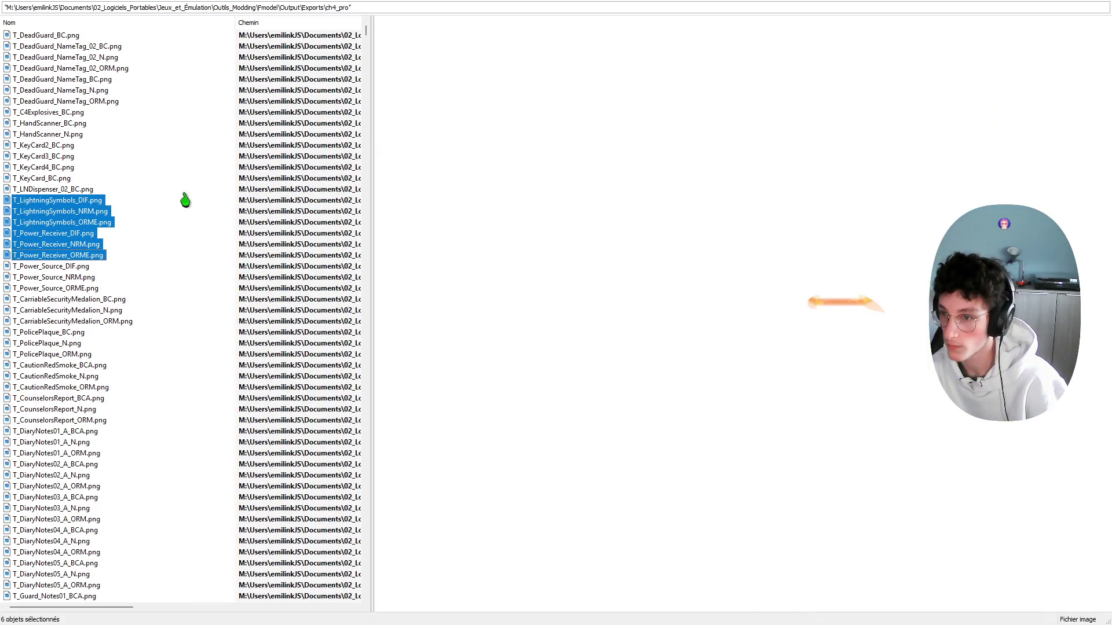
pyautogui.hotkey('shift', 'Down')
pyautogui.hotkey('shift', 'Down')
pyautogui.hotkey('shift', 'Down')
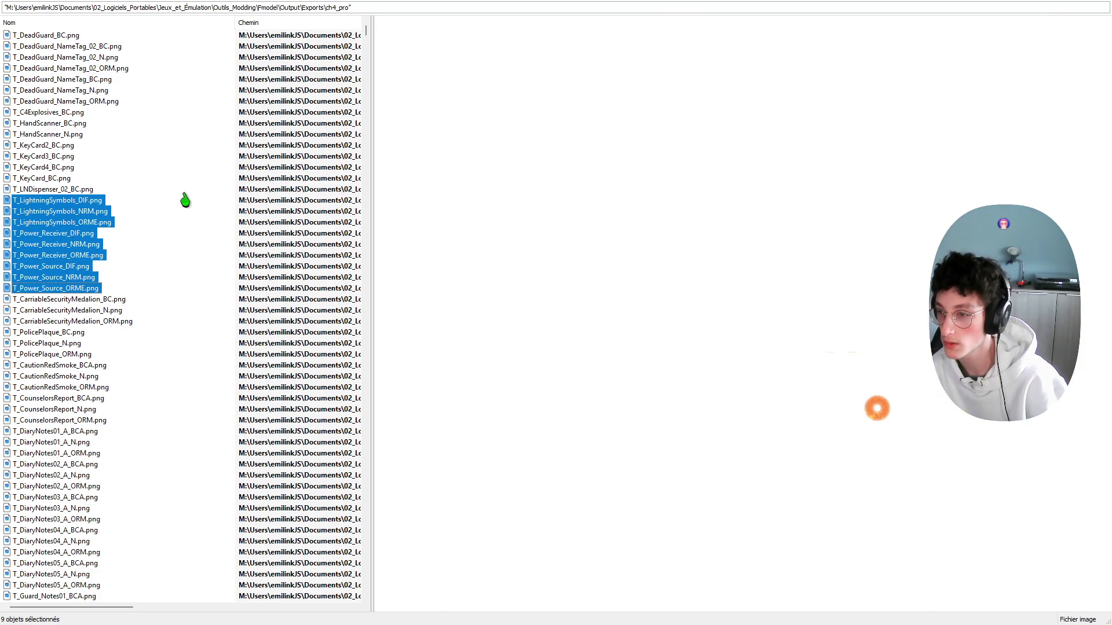
pyautogui.hotkey('shift', 'Down')
pyautogui.hotkey('shift', 'Down')
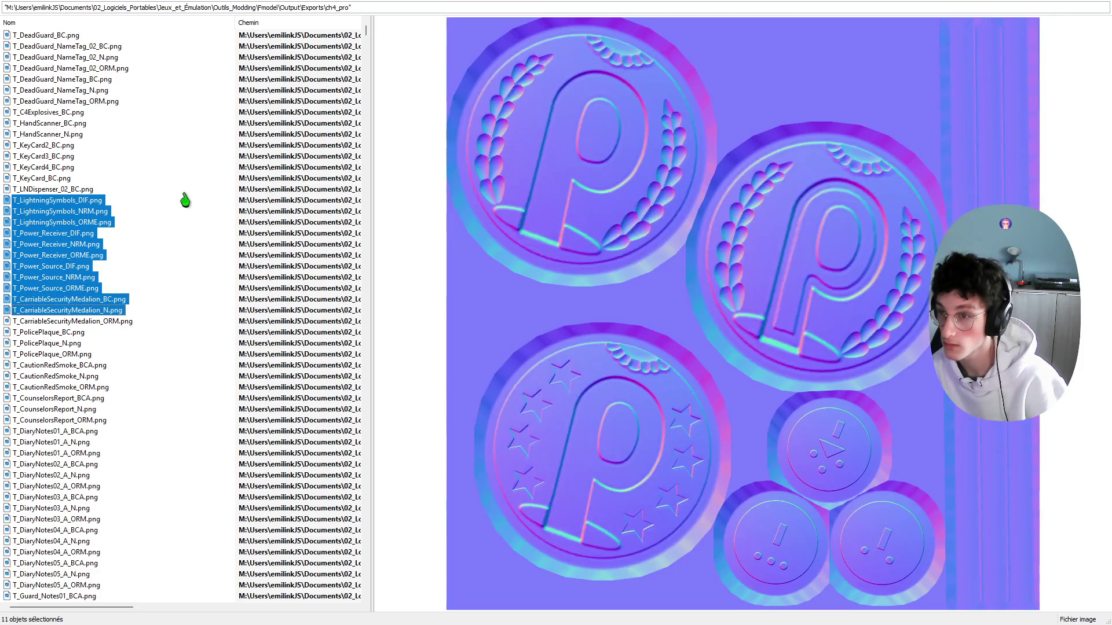
pyautogui.hotkey('shift', 'Down')
pyautogui.hotkey('shift', 'Down')
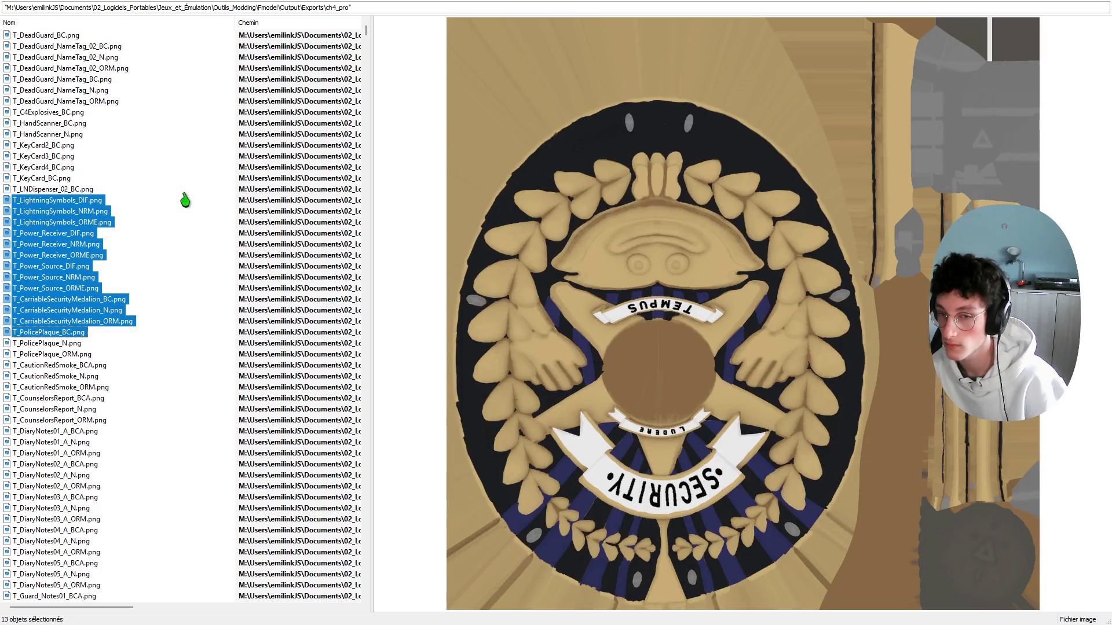
pyautogui.hotkey('shift', 'Up')
pyautogui.press('Delete')
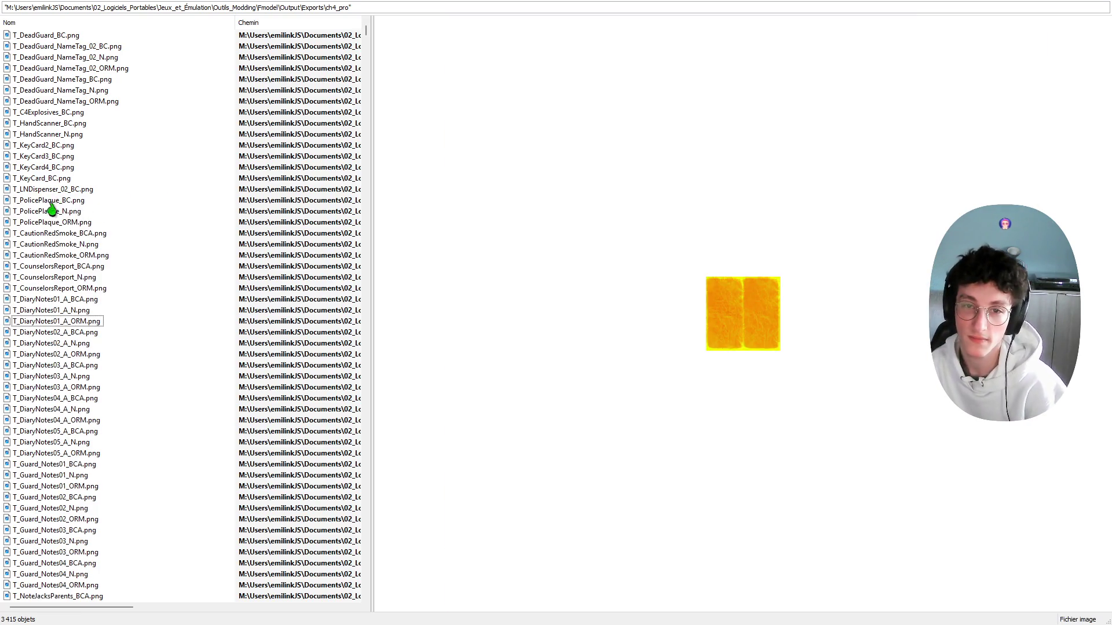
# Step: Delete T_PolicePlaque_N.png alone, keeping the plaque colour map and red smoke memo
pyautogui.click(51, 201)
pyautogui.click(49, 212)
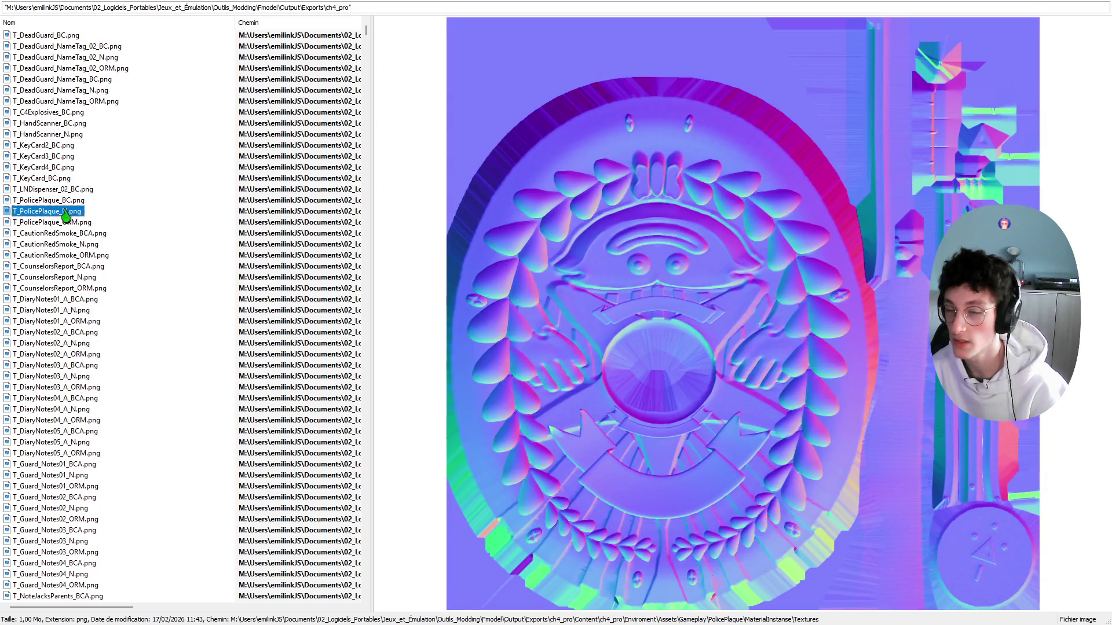
pyautogui.hotkey('shift', 'Down')
pyautogui.hotkey('shift', 'Down')
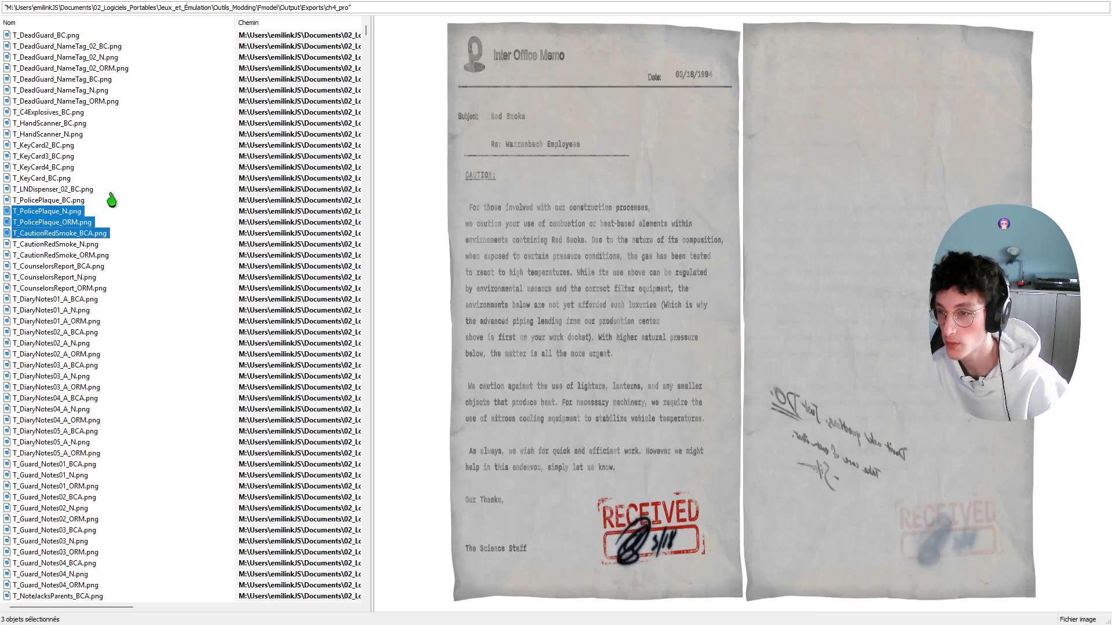
pyautogui.hotkey('shift', 'End')
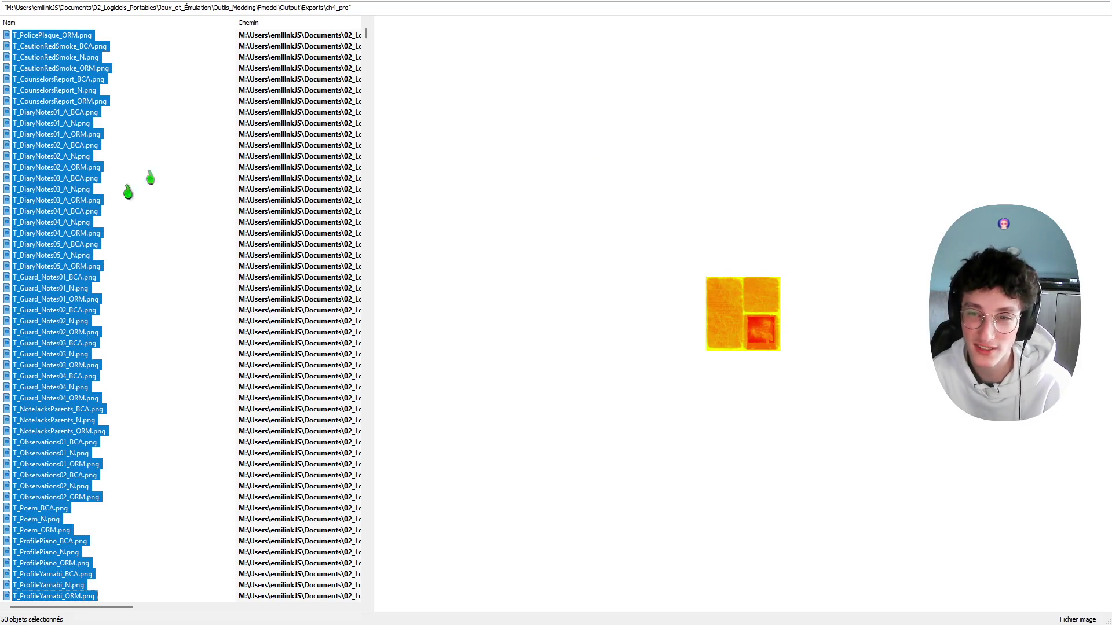
pyautogui.scroll(6, 127, 186)
pyautogui.click(66, 202)
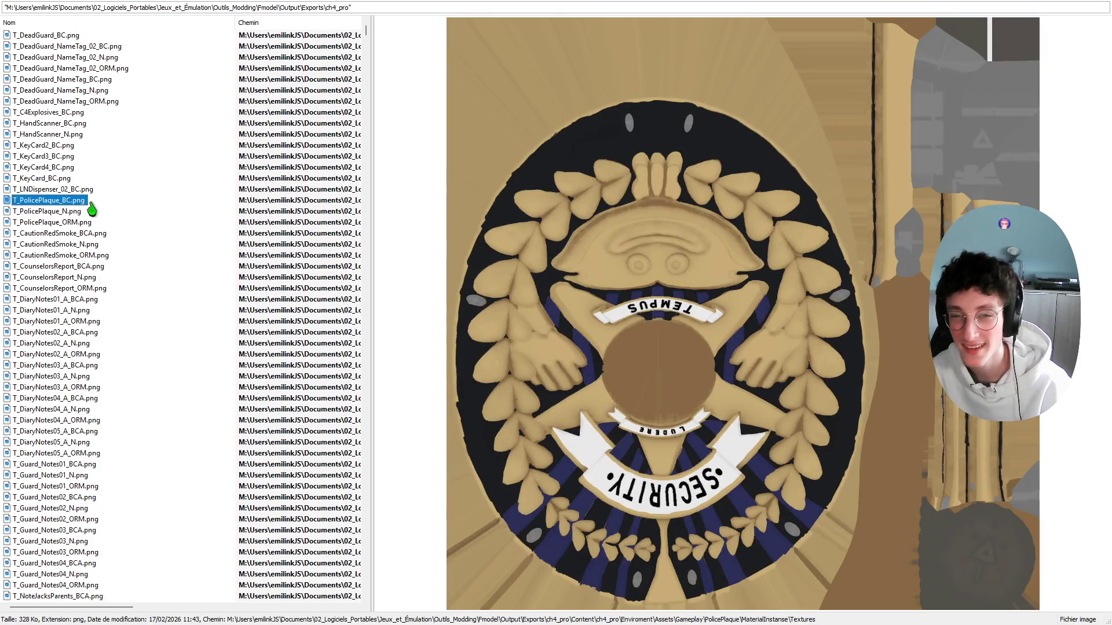
pyautogui.press('Down')
pyautogui.hotkey('shift', 'Down')
pyautogui.hotkey('shift', 'Down')
pyautogui.hotkey('shift', 'Up')
pyautogui.hotkey('shift', 'Up')
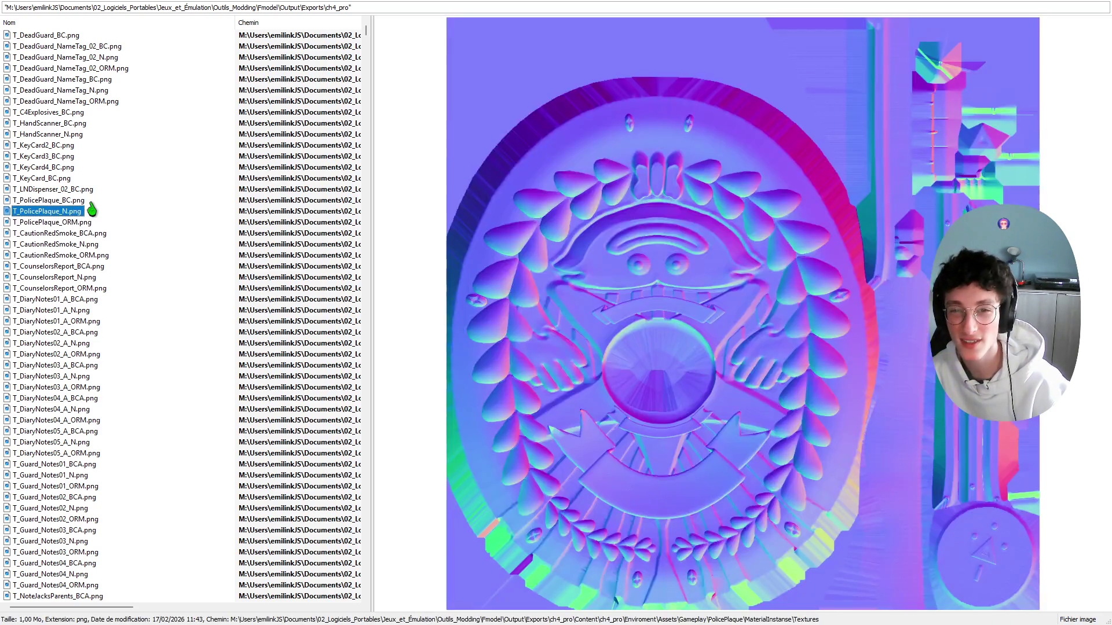
pyautogui.hotkey('shift', 'Down')
pyautogui.hotkey('shift', 'Up')
pyautogui.press('Delete')
# Step: Check the plaque ORM and red smoke caution memo, then clear the selection and browse the list
pyautogui.click(64, 211)
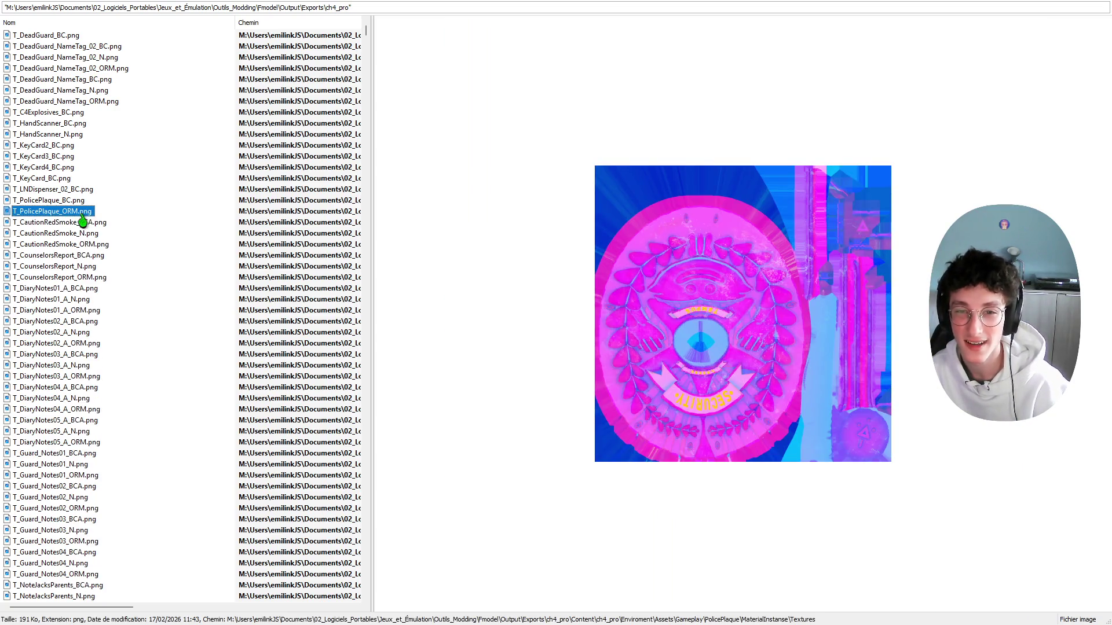
pyautogui.click(71, 225)
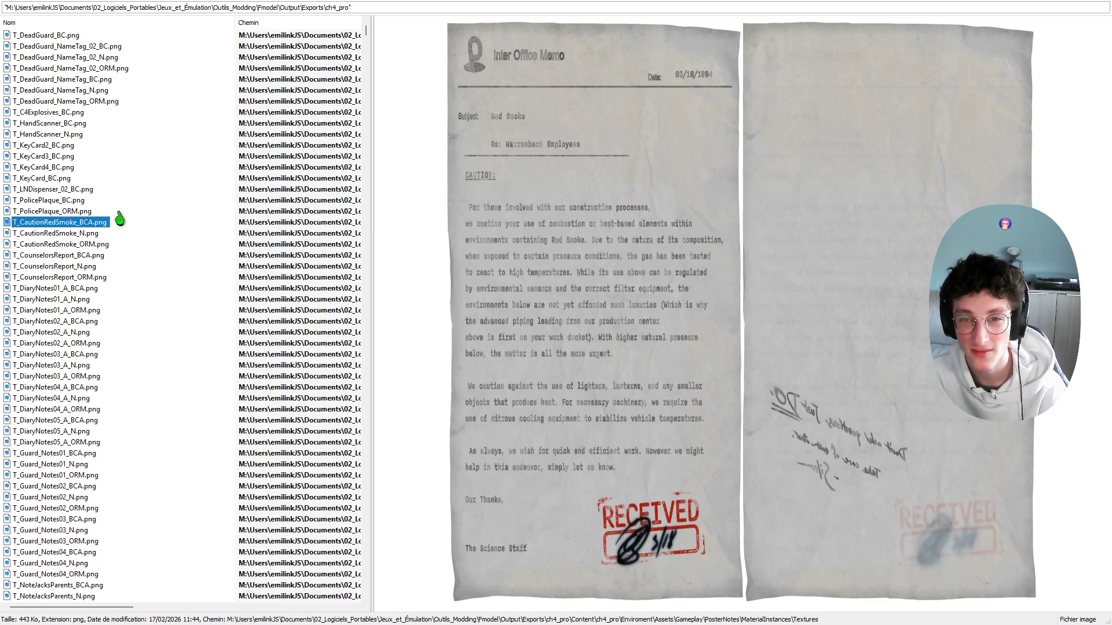
pyautogui.moveTo(119, 213); pyautogui.dragTo(34, 55)
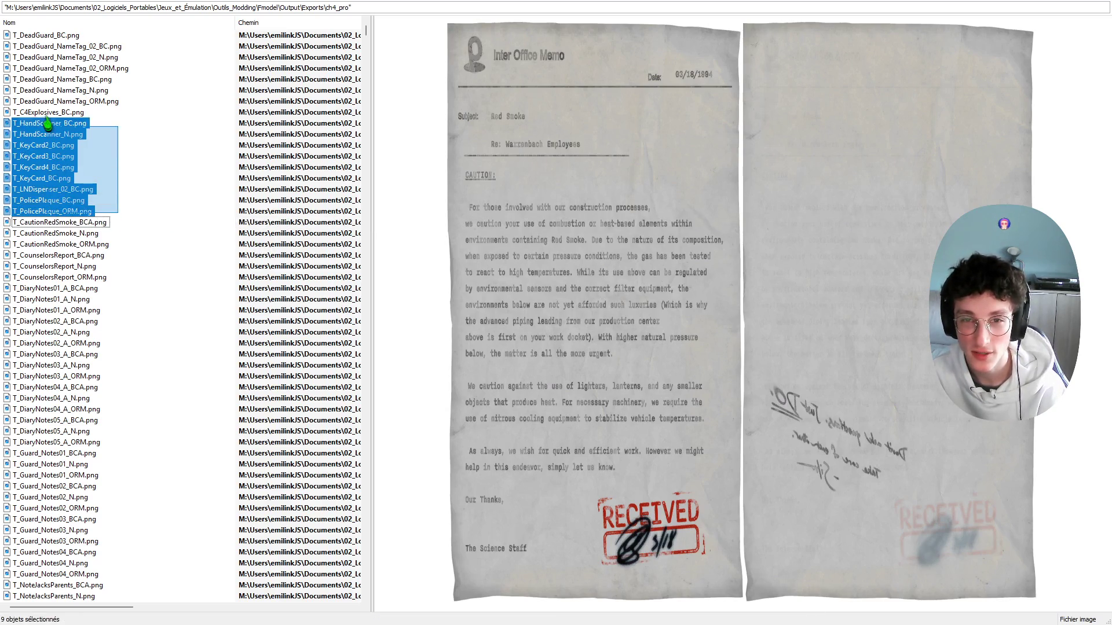
pyautogui.click(103, 215)
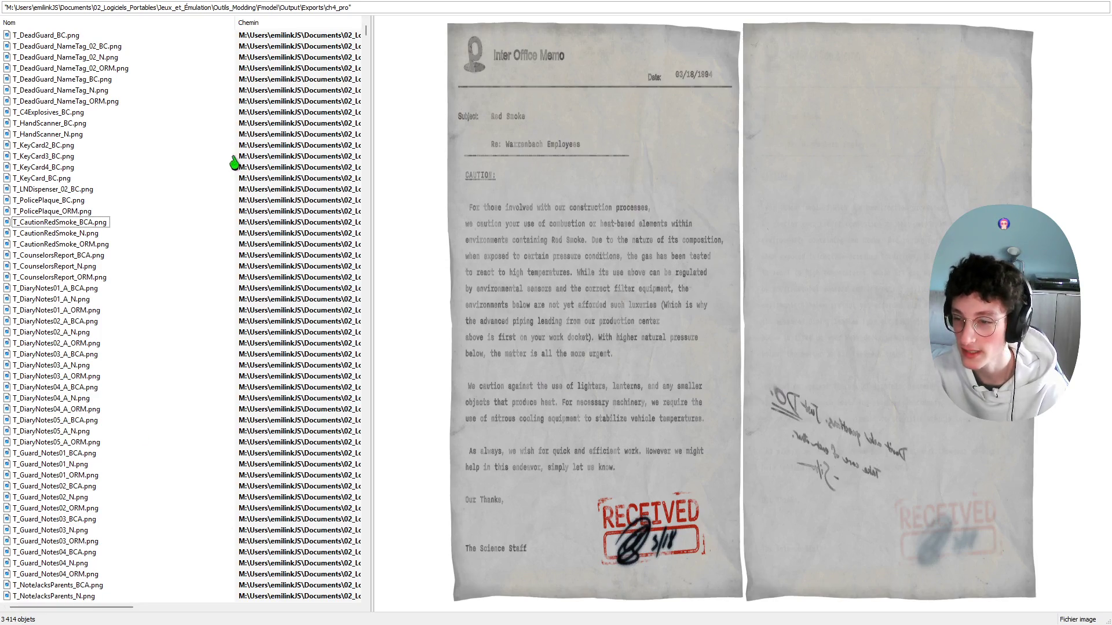
pyautogui.scroll(-15, 255, 116)
pyautogui.scroll(-15, 253, 114)
pyautogui.scroll(-15, 253, 114)
pyautogui.scroll(-15, 253, 114)
pyautogui.scroll(20, 253, 95)
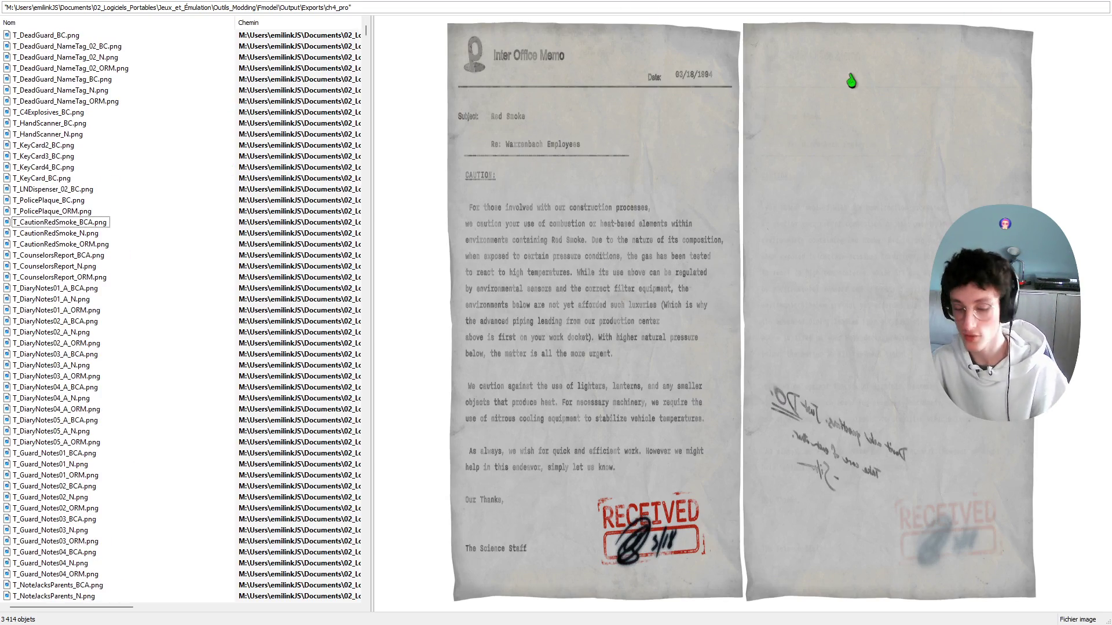